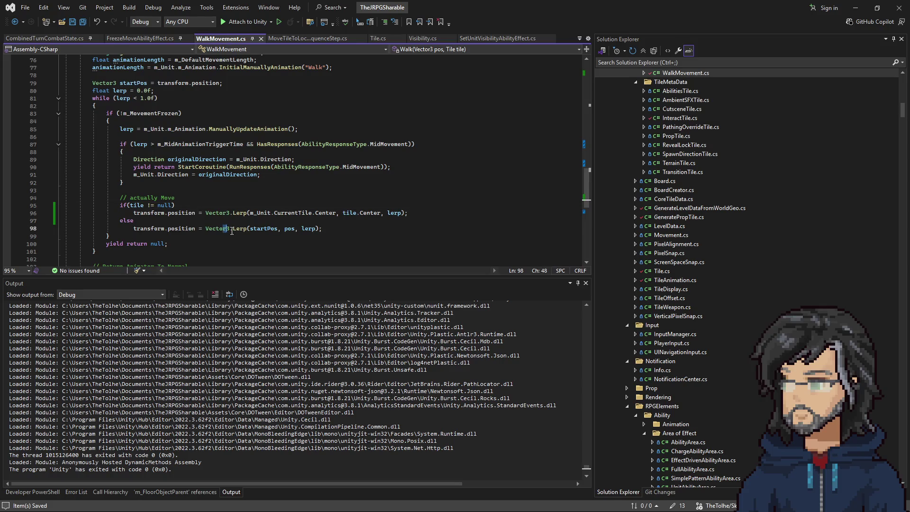
Review the tile-to-tile and fallback lerp calls and the Traverse override in WalkMovement.cs.
left_click_drag(250, 212, 374, 213)
left_click(250, 228)
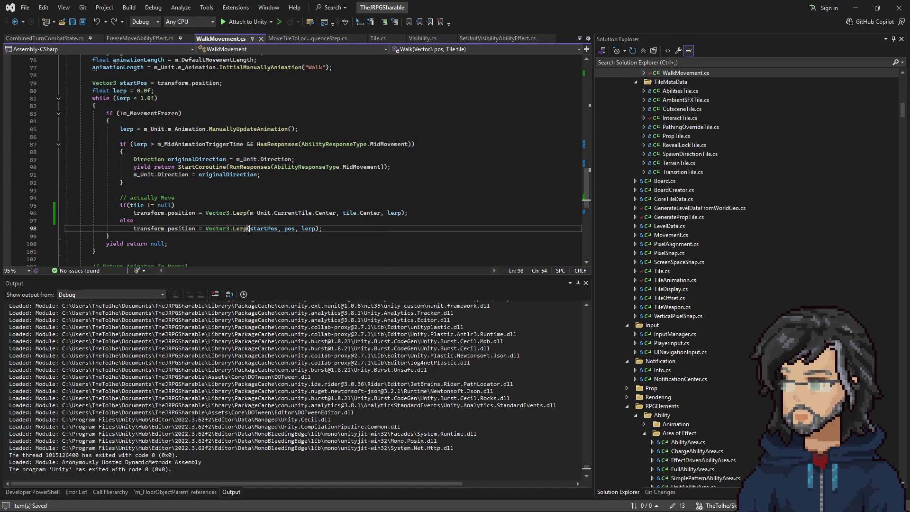
left_click_drag(322, 229, 142, 220)
scroll(123, 152, "up", 6)
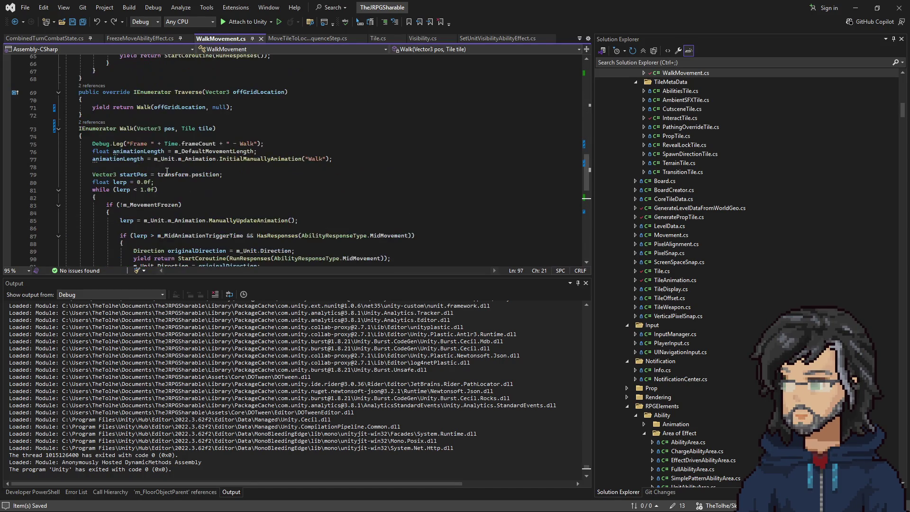
mouse_move(124, 136)
left_mouse_down()
mouse_move(251, 154)
mouse_move(220, 159)
mouse_move(293, 167)
mouse_move(237, 166)
mouse_move(299, 184)
left_mouse_up()
scroll(265, 210, "down", 8)
Locate the m_Unit.CurrentTile argument in the tile-to-tile lerp expression for reuse.
left_click(214, 160)
left_click_drag(206, 166, 391, 166)
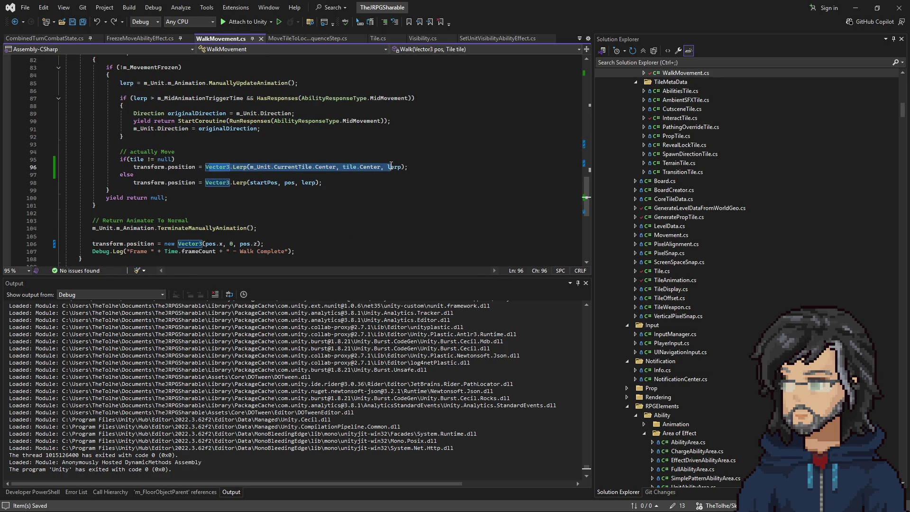
left_click(298, 167)
scroll(274, 188, "up", 1)
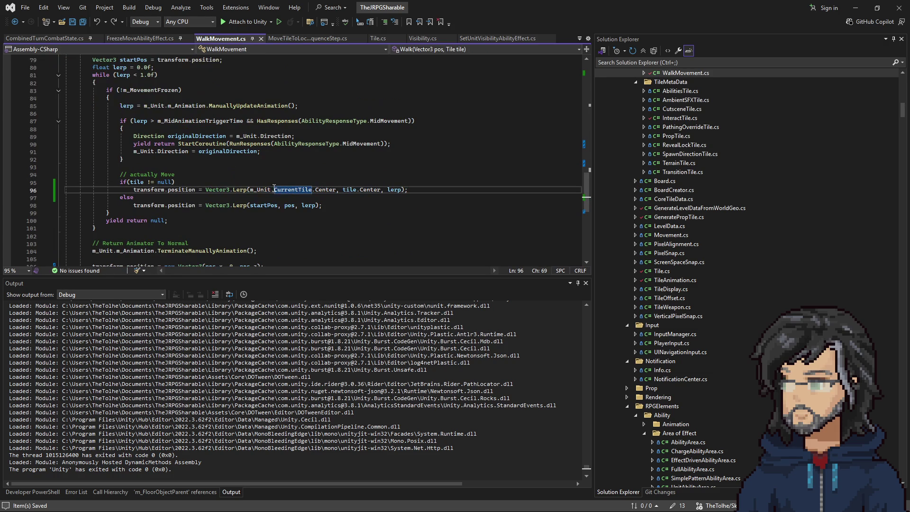
left_click_drag(250, 189, 410, 194)
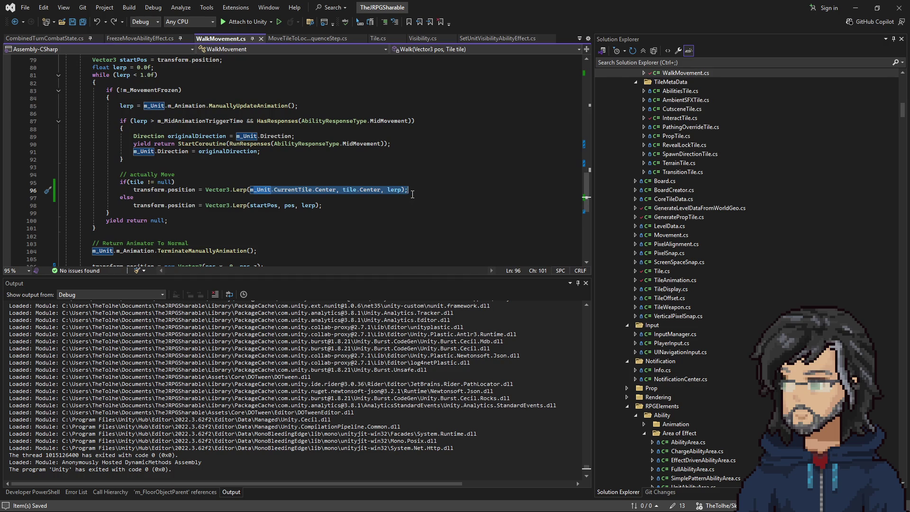
left_click(296, 190)
left_click(301, 195)
mouse_move(312, 190)
left_mouse_down()
mouse_move(71, 190)
mouse_move(251, 190)
left_mouse_up()
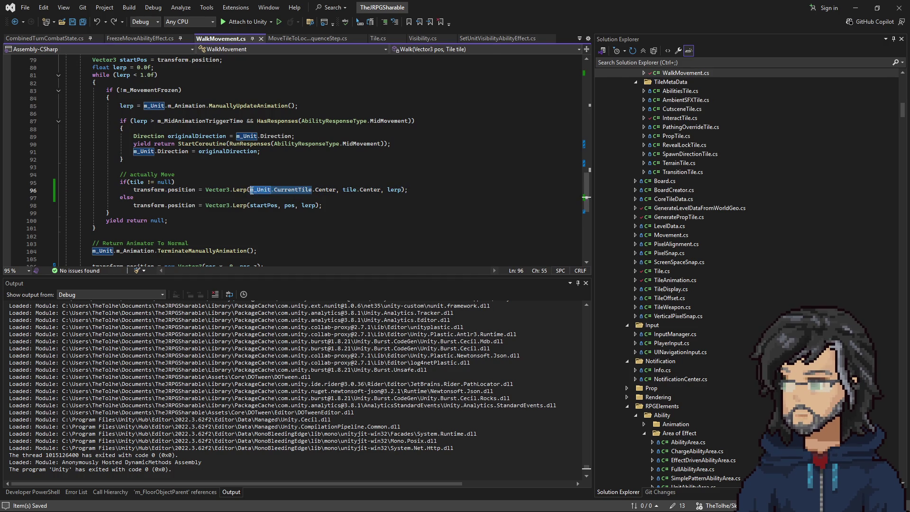
Change line 95's condition to if(tile != null && m_Unit.CurrentTile != null).
left_click(172, 181)
type("& !")
type(" != ")
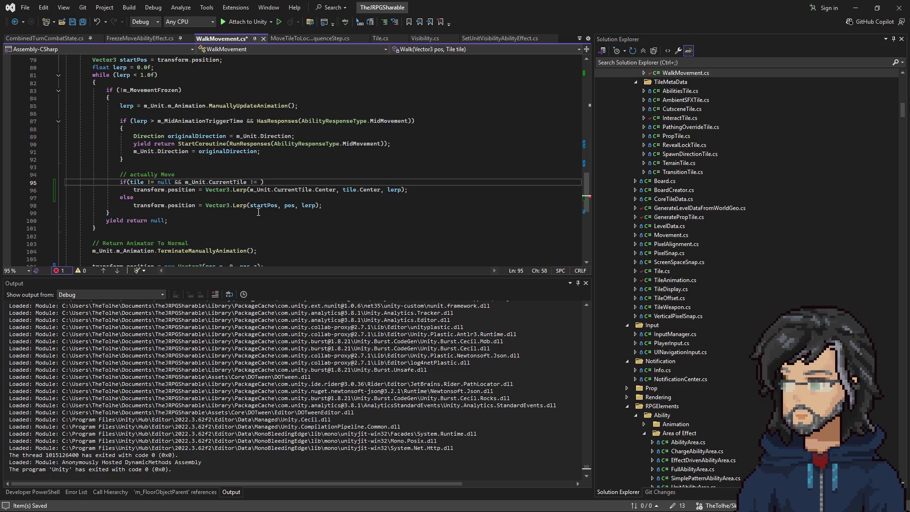
type("nul")
key("Escape")
key("Up")
key("Up")
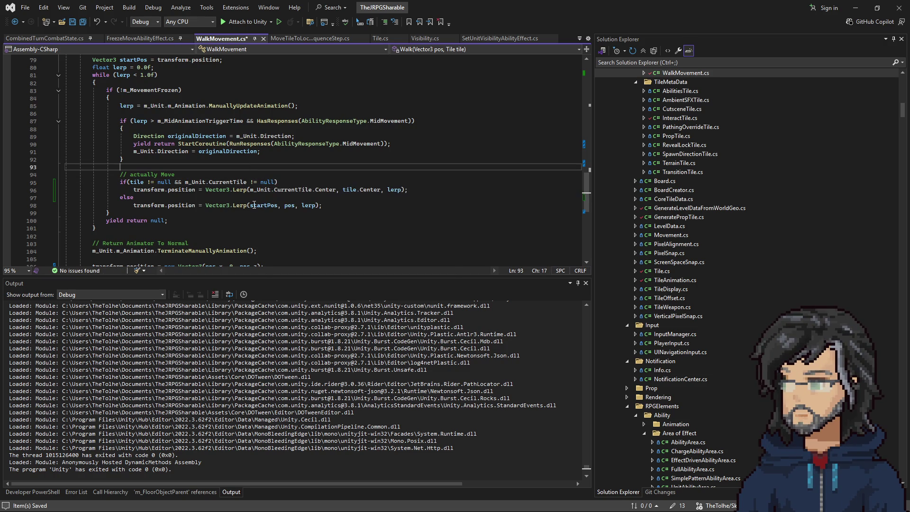
left_click(182, 183)
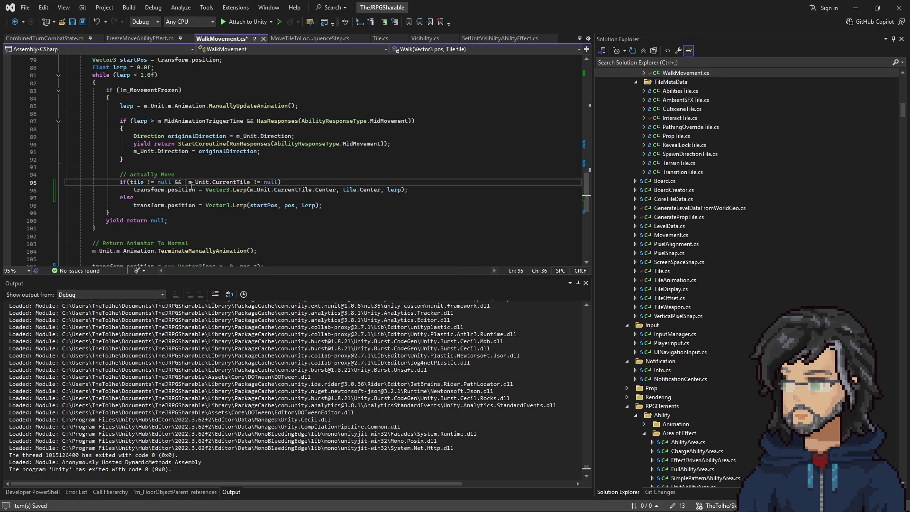
key("Down")
key("Down")
key("Down")
left_click(149, 185)
left_click_drag(148, 186, 381, 190)
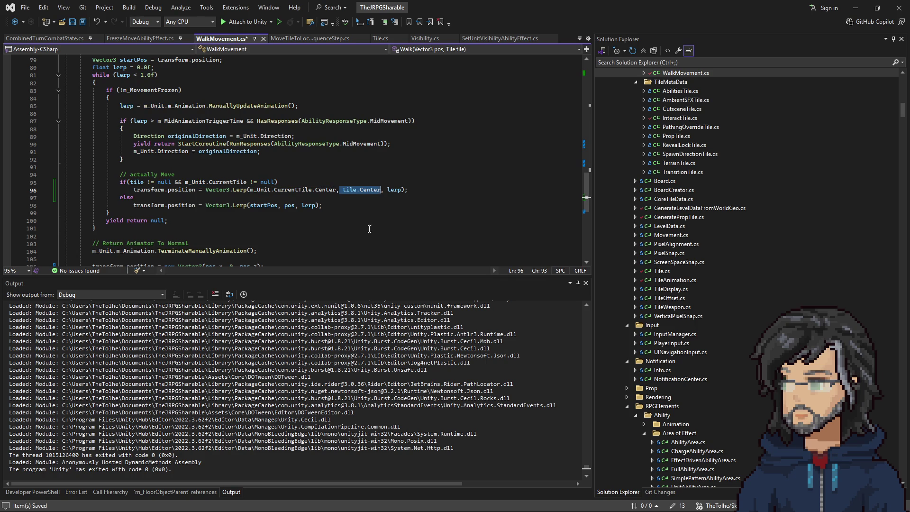
Check the fallback lerp line and save WalkMovement.cs with Ctrl+S.
left_click_drag(196, 204, 315, 205)
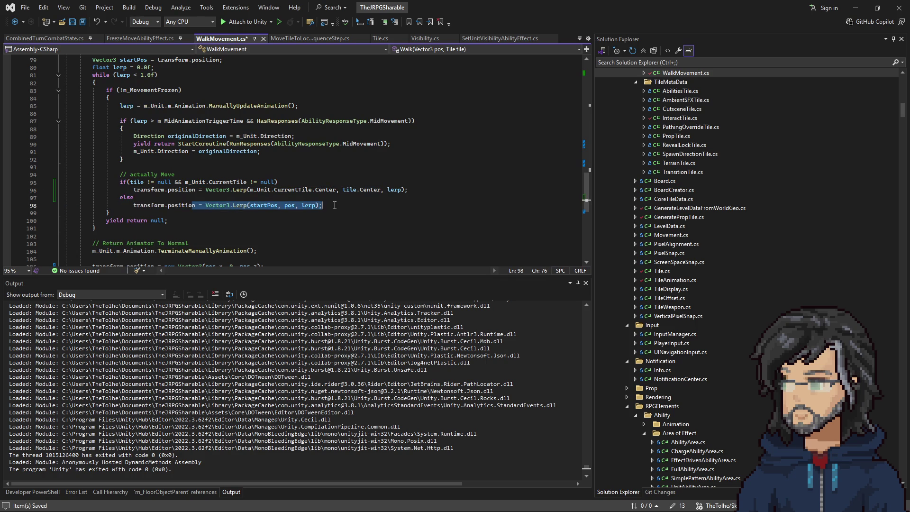
left_click(375, 207)
key("ctrl+s")
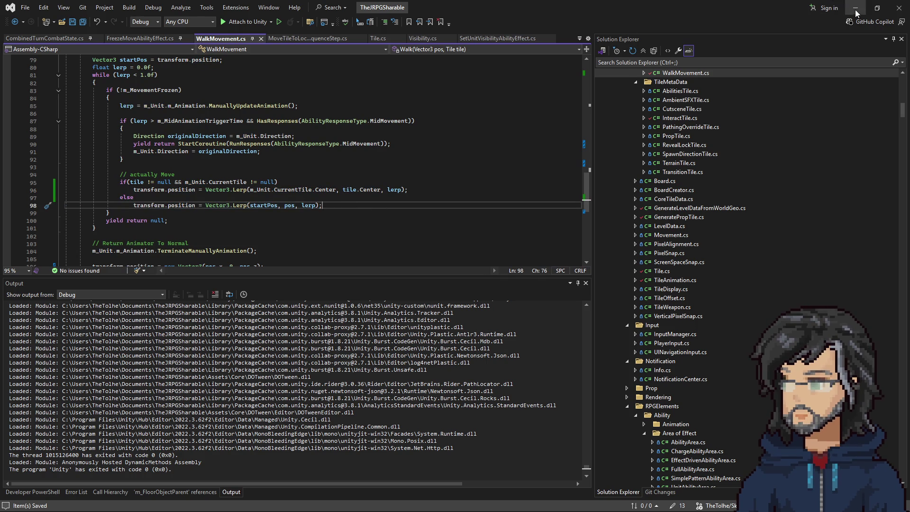
Recompile in Unity, then play-test by walking the character up-left across the room, and stop.
key("alt+Tab")
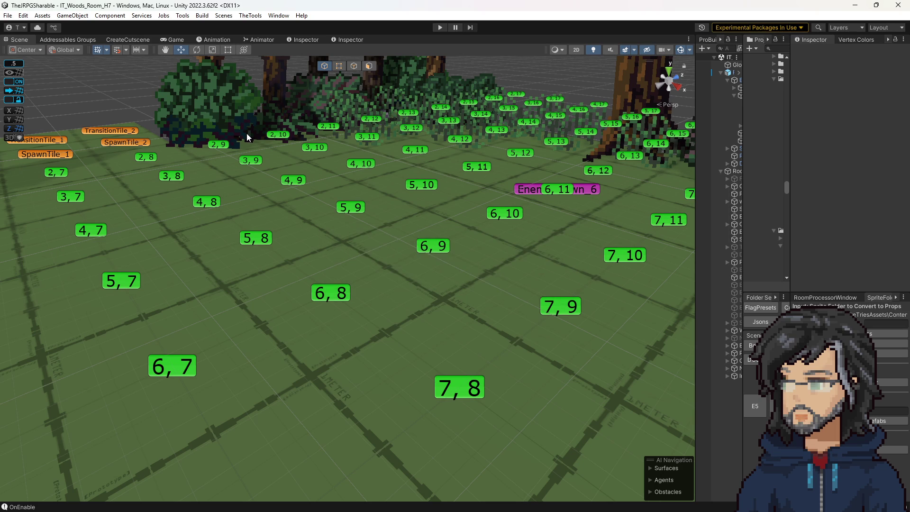
left_click(439, 28)
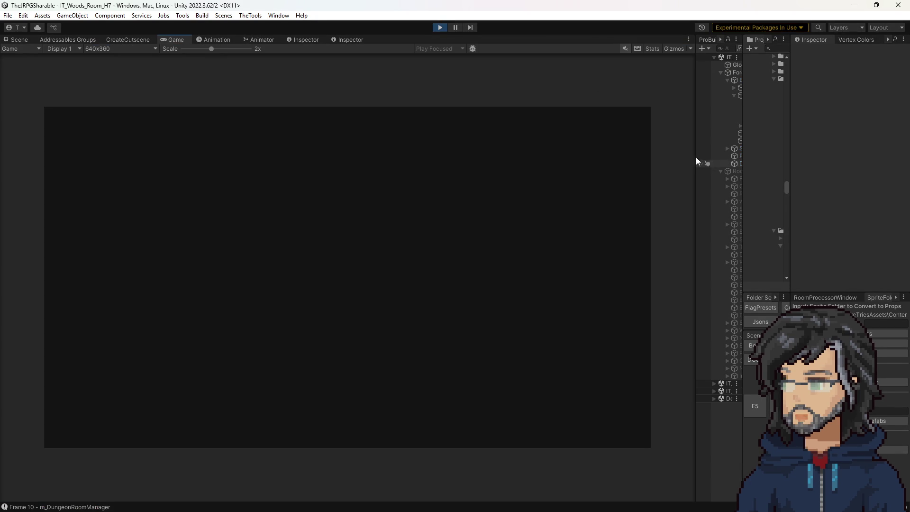
left_click_drag(695, 153, 767, 156)
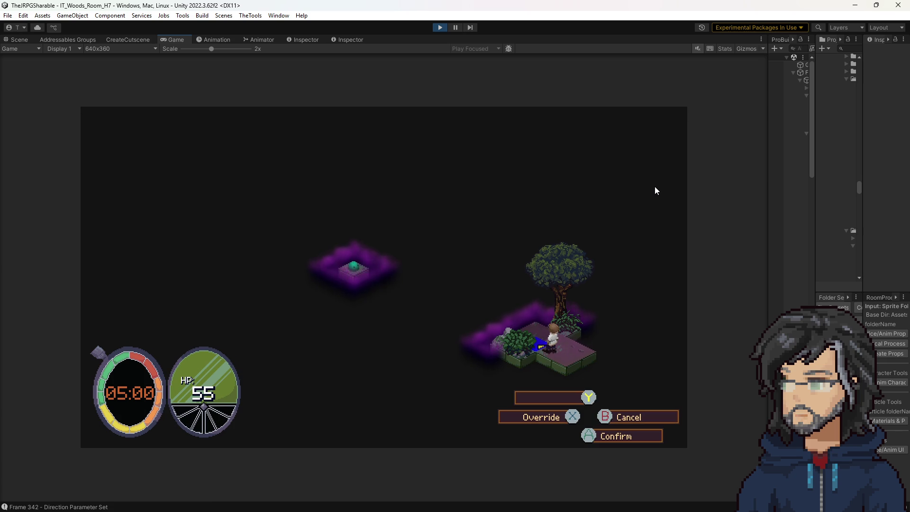
key("a")
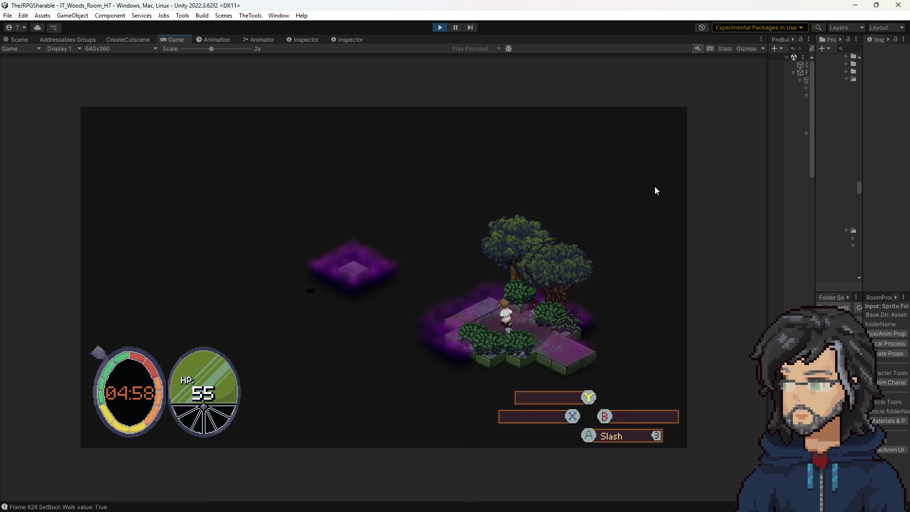
key("a")
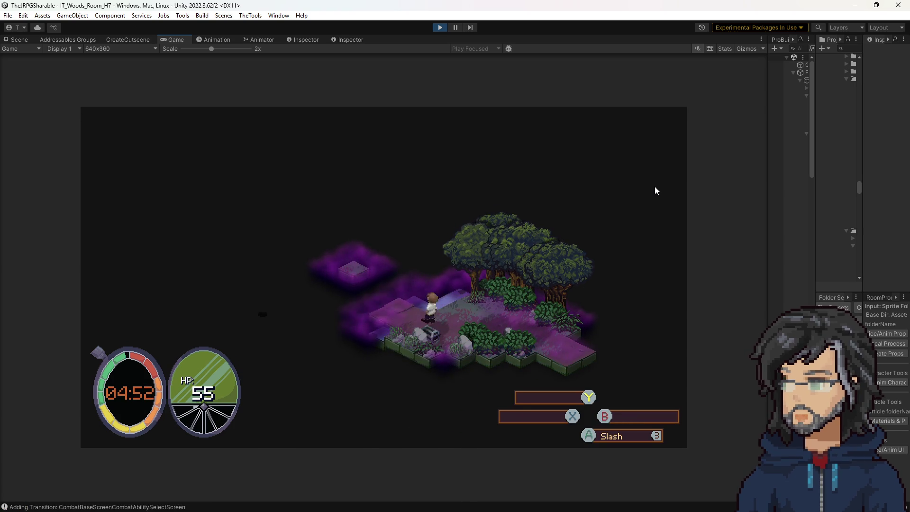
key("a")
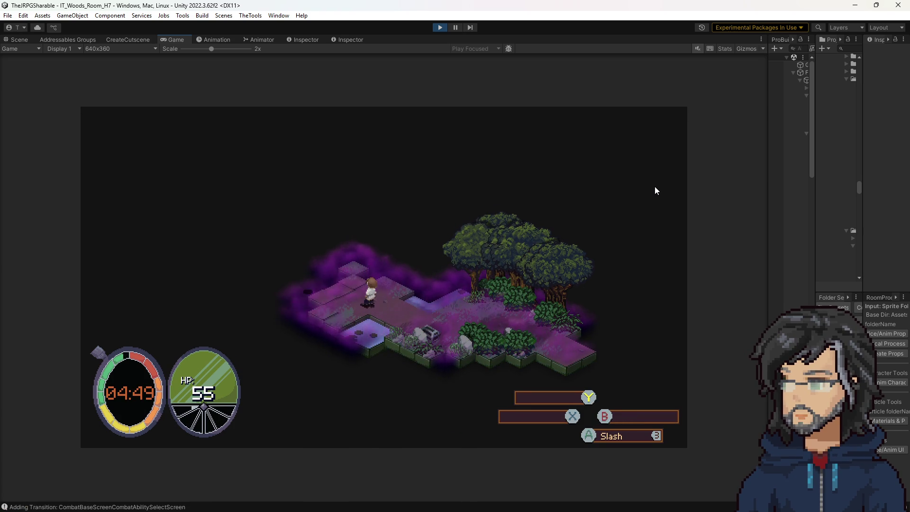
key("a")
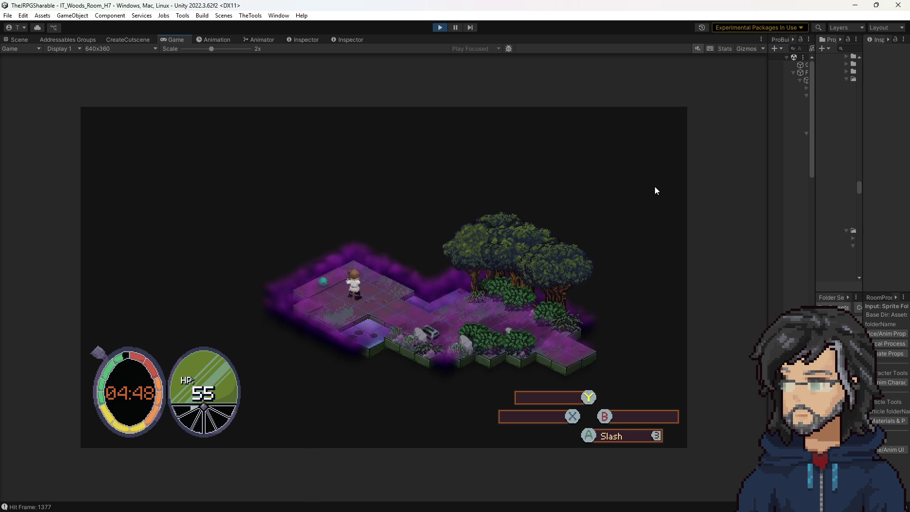
key("a")
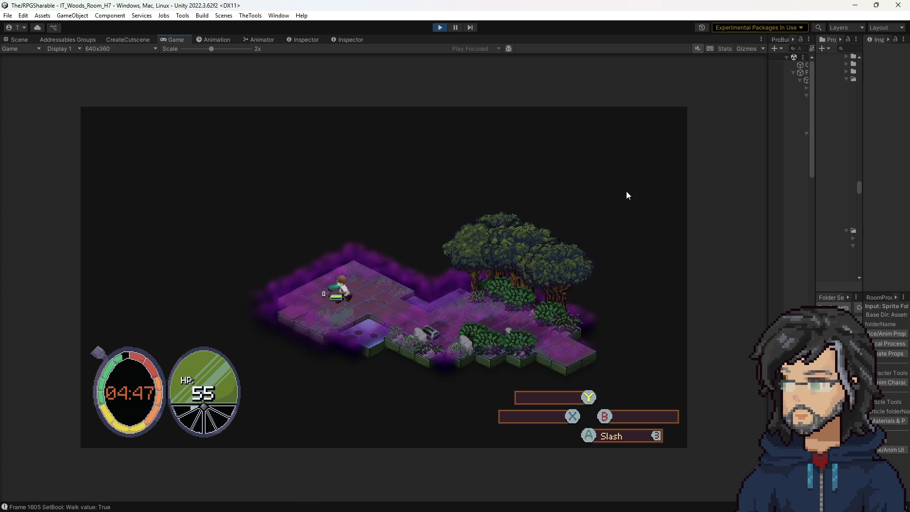
left_click(441, 28)
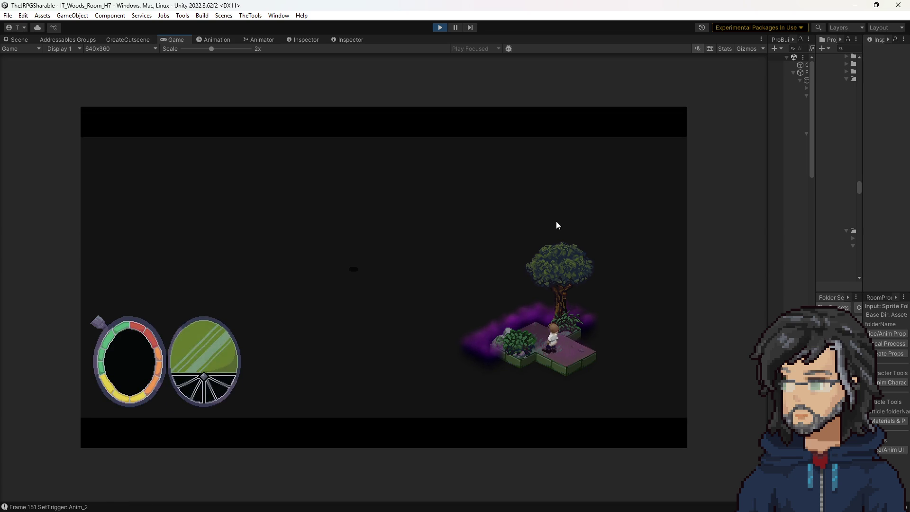
Repeat the walk test, moving left and up toward the enemy, then stop Play with Ctrl+P.
key("Left")
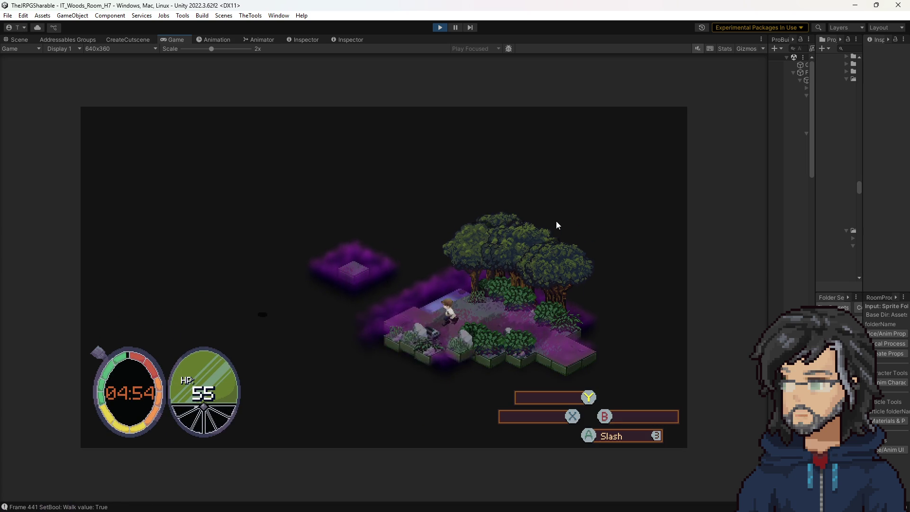
key("Left")
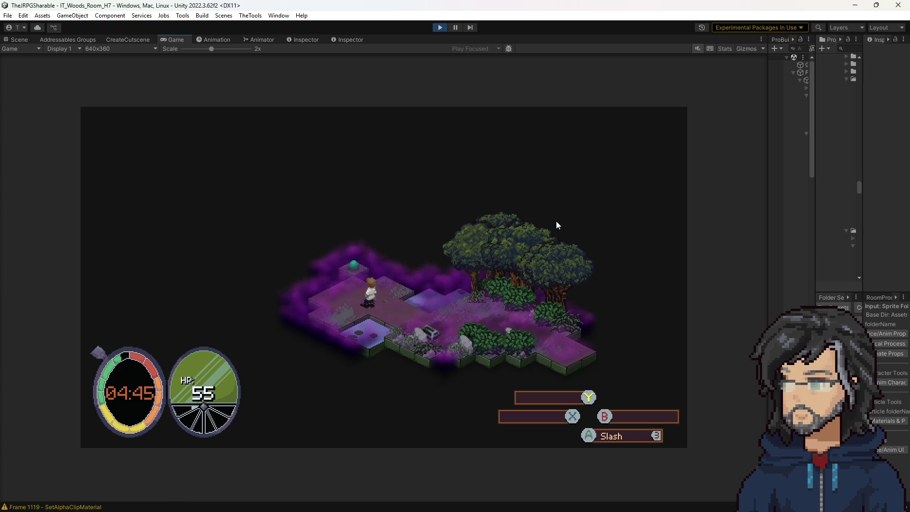
key("Up")
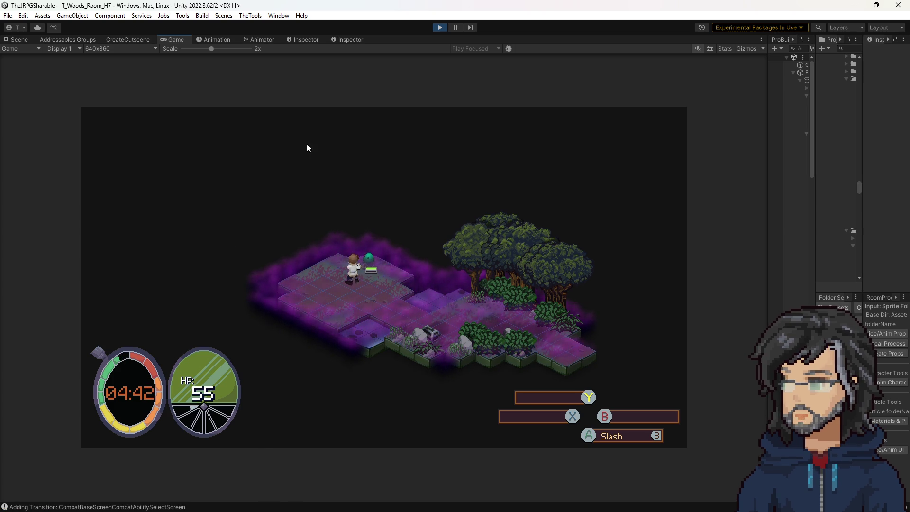
key("ctrl+p")
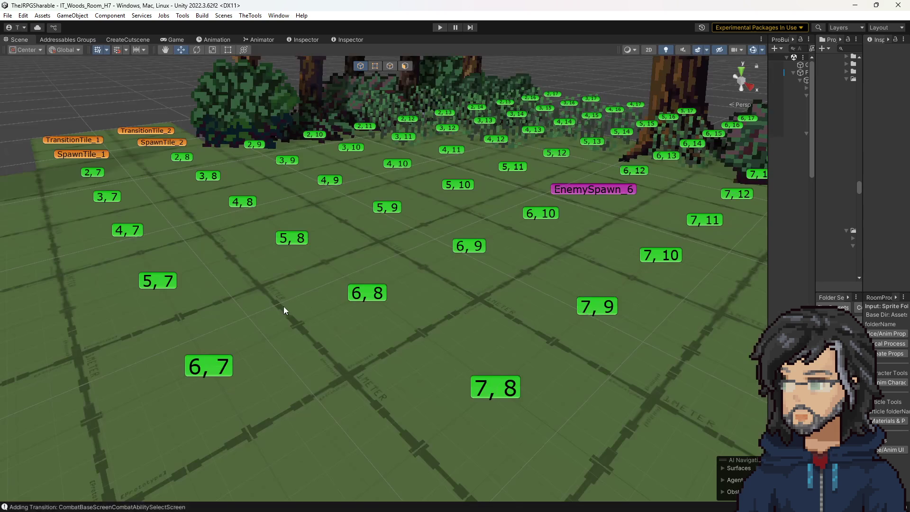
Open IT_MiniSlime from the Project window's Variant folder in Prefab Mode.
scroll(481, 152, "down", 5)
mouse_move(481, 152)
left_mouse_down()
mouse_move(399, 231)
mouse_move(410, 228)
left_mouse_up()
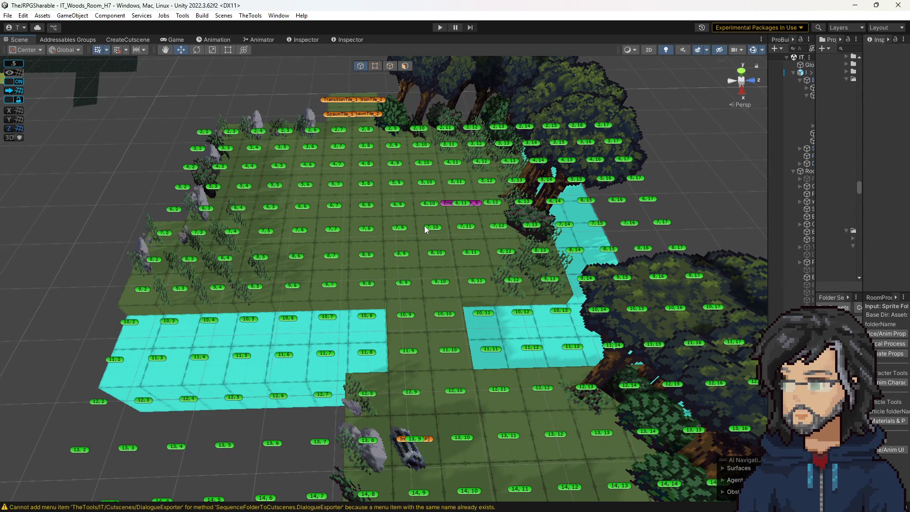
left_click_drag(813, 154, 648, 156)
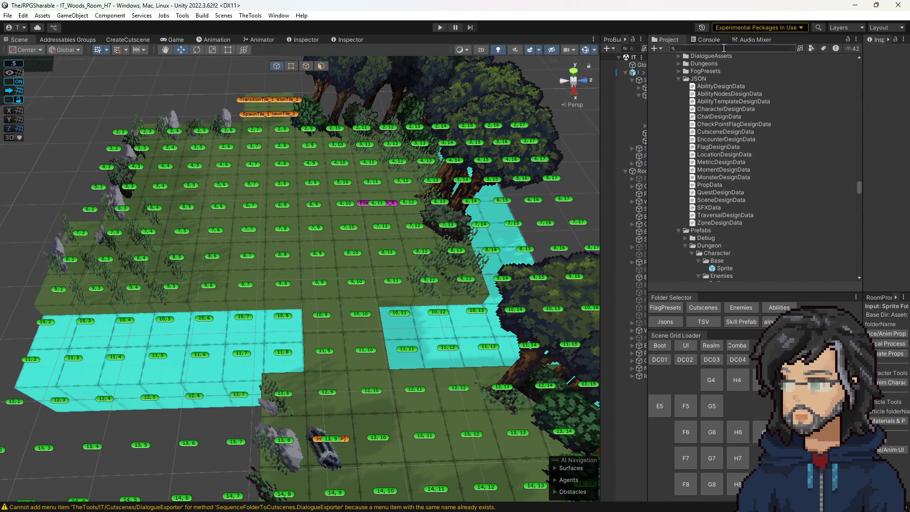
scroll(699, 166, "down", 6)
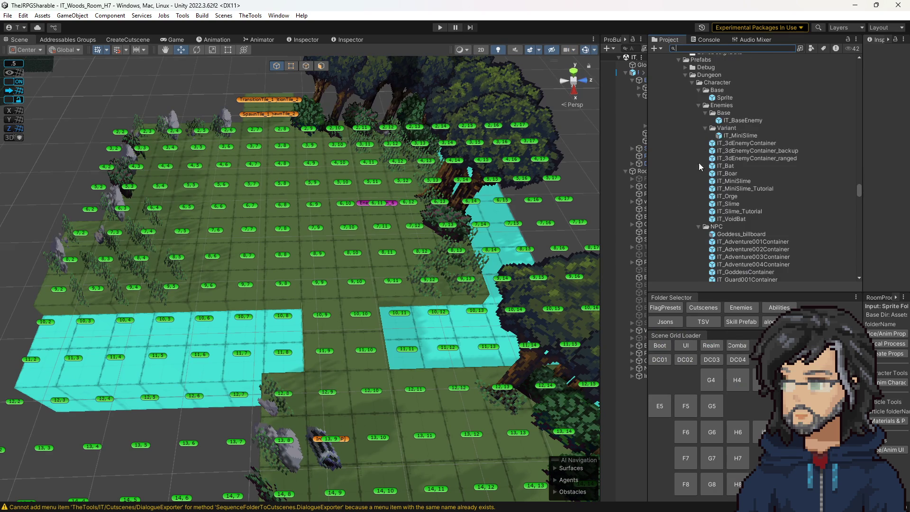
left_click(727, 136)
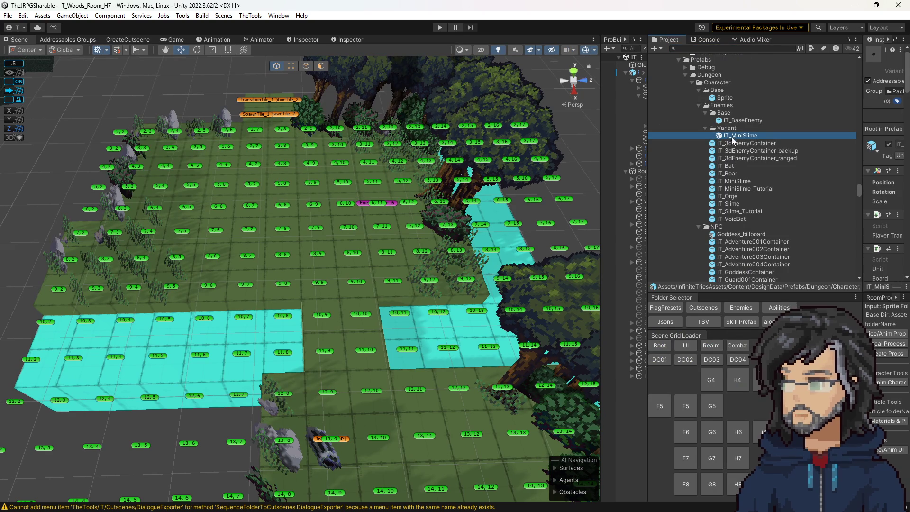
double_click(733, 137)
mouse_move(476, 227)
left_mouse_down()
mouse_move(433, 229)
mouse_move(436, 217)
mouse_move(458, 222)
left_mouse_up()
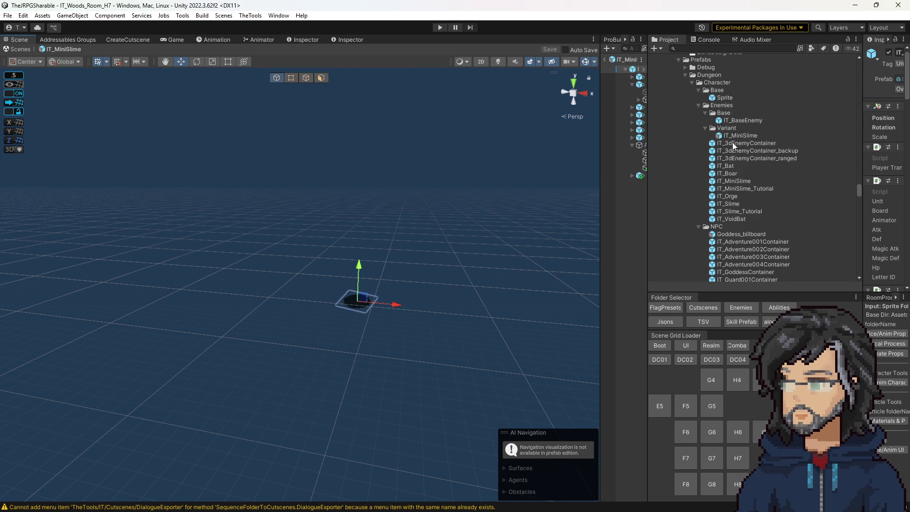
Create a Prefab Variant of IT_MiniSlime named IT_MiniSlime_Tutorial and open it, widening the Hierarchy.
right_click(736, 136)
mouse_move(771, 144)
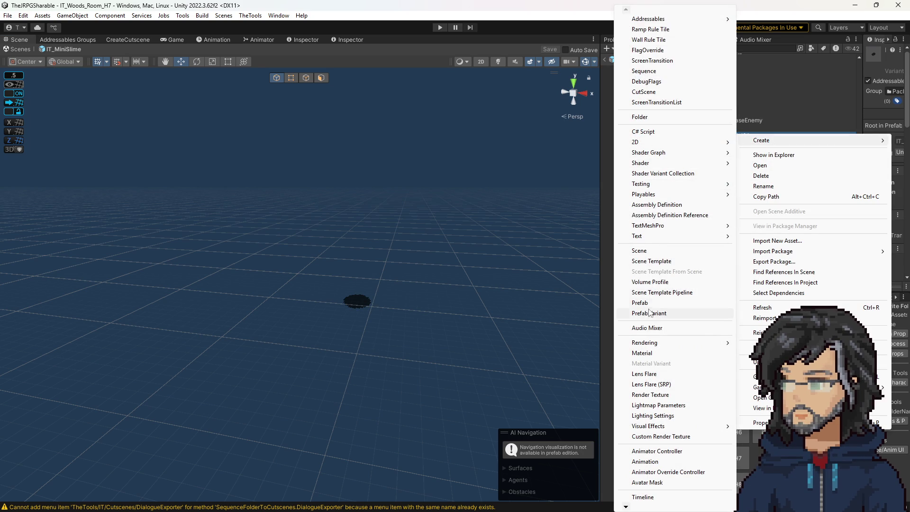
left_click(649, 313)
left_click(759, 143)
type("IT_MiniSlime_Tutorial")
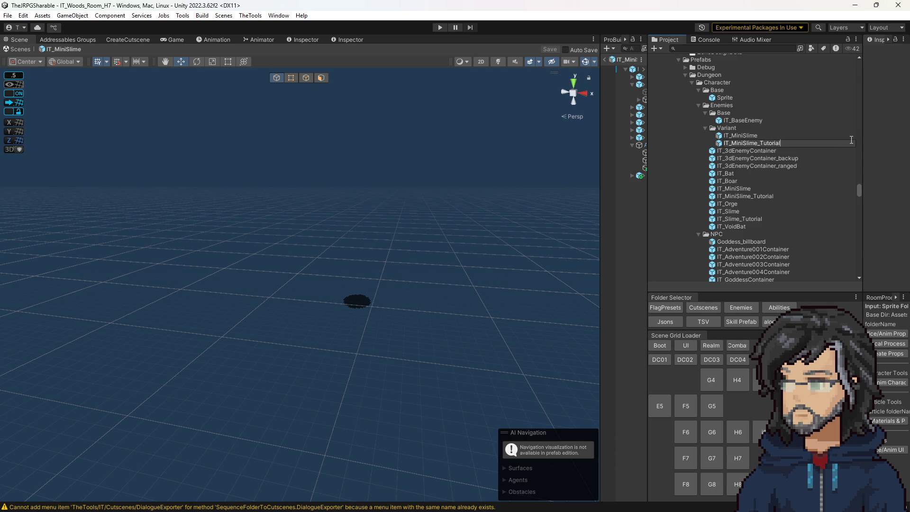
key("Return")
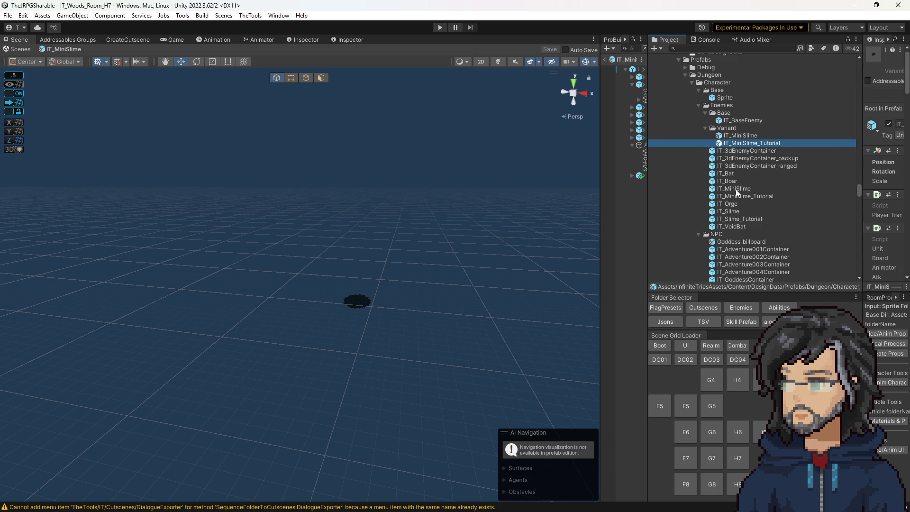
double_click(736, 197)
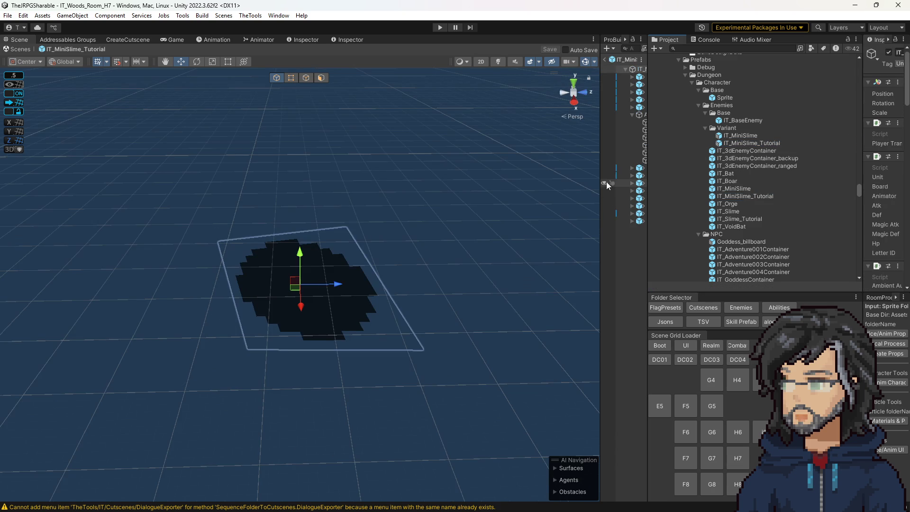
left_click_drag(600, 183, 464, 184)
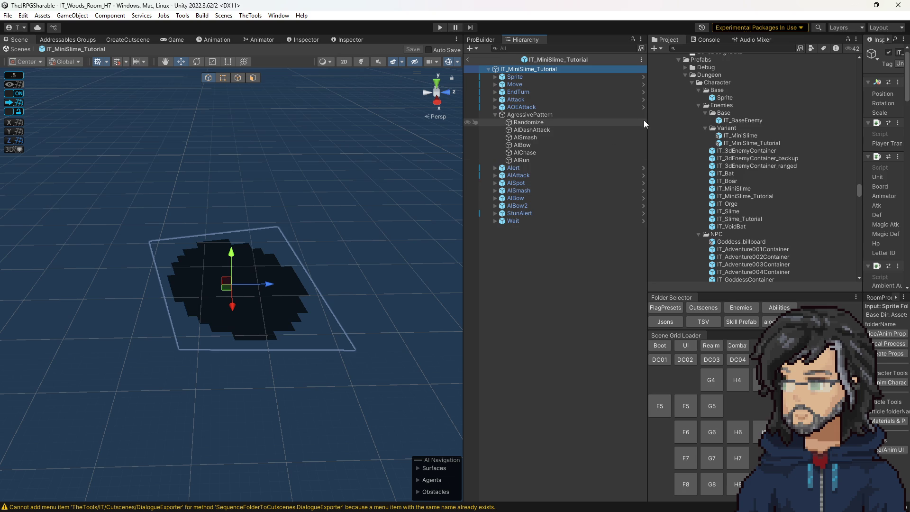
Widen the Inspector and inspect the Str_Node entry in the variant's Loot list.
left_click_drag(647, 125, 577, 124)
scroll(897, 185, "down", 5)
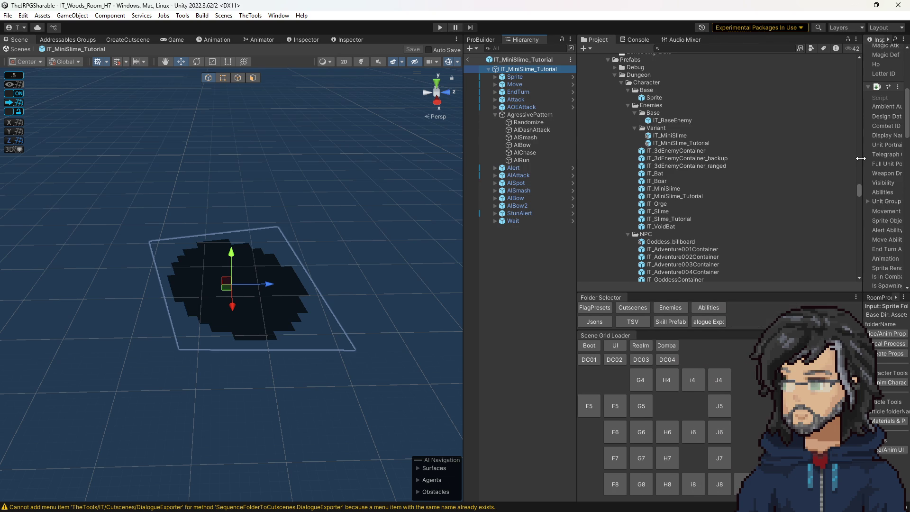
left_click_drag(860, 158, 702, 159)
scroll(805, 211, "down", 3)
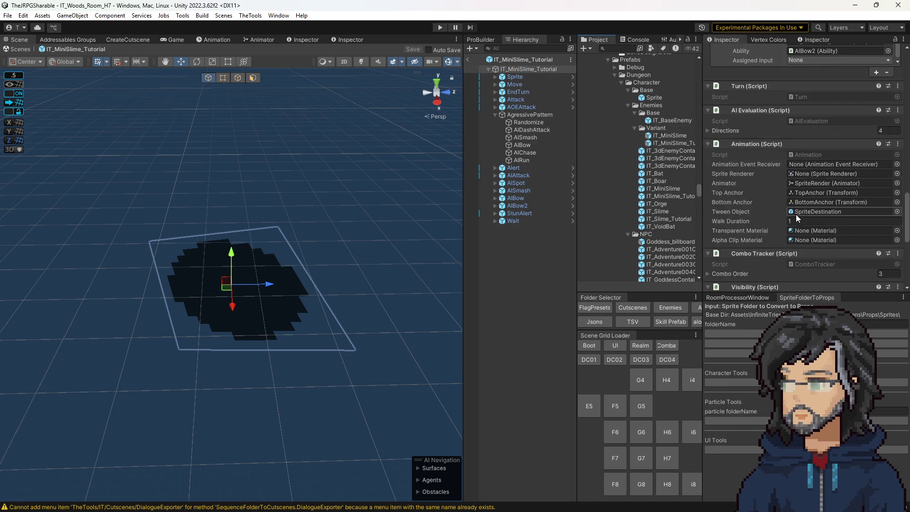
scroll(795, 214, "down", 6)
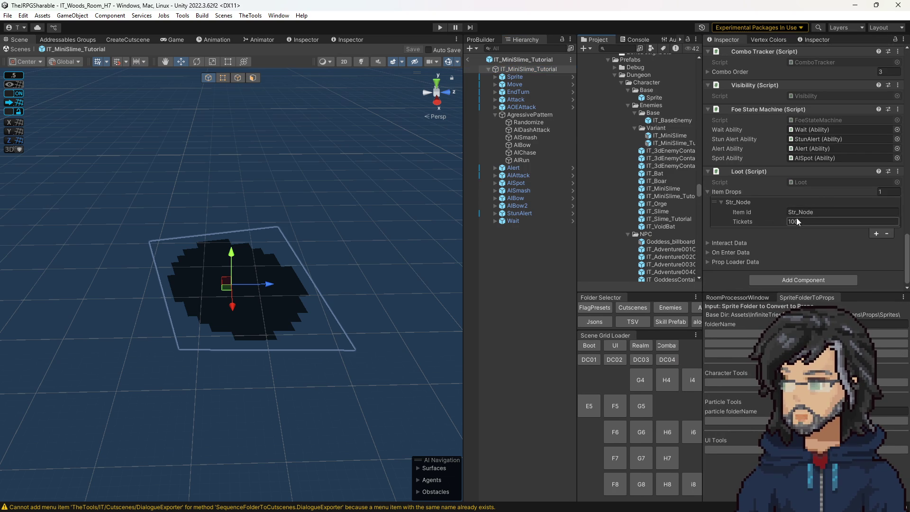
left_click(790, 213)
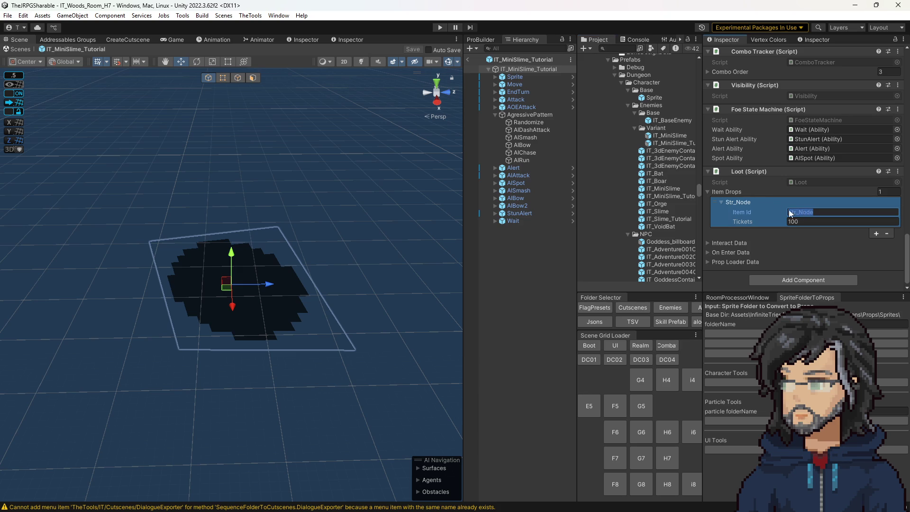
Open IT_BaseEnemy and set its Loot Item Drops size to 0.
double_click(668, 120)
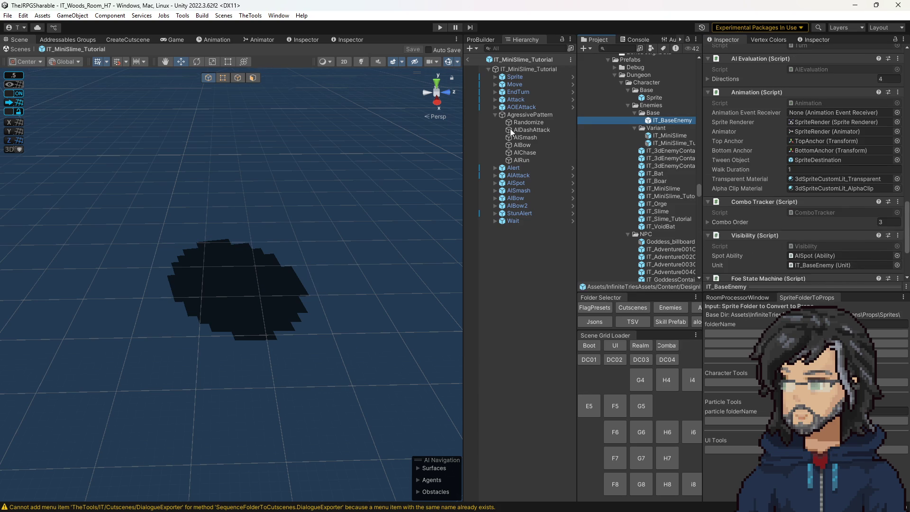
scroll(824, 216, "down", 10)
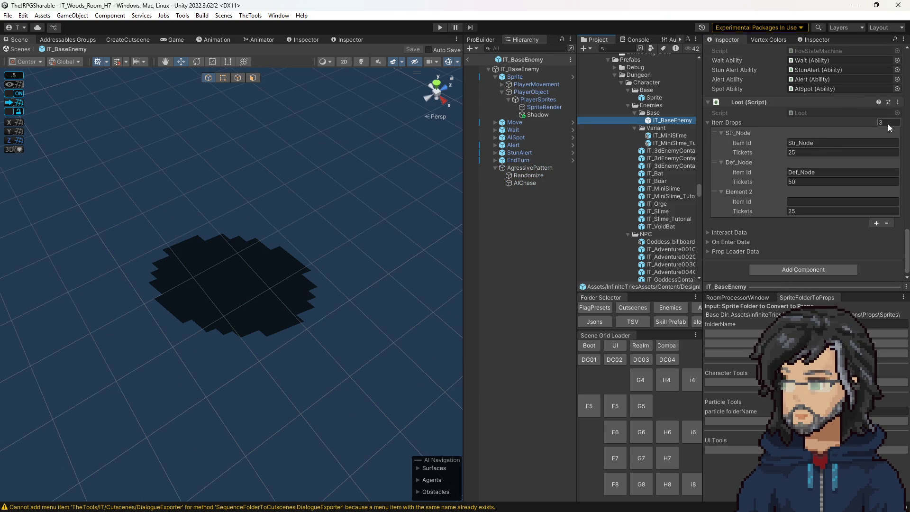
left_click(887, 122)
type("0")
key("Return")
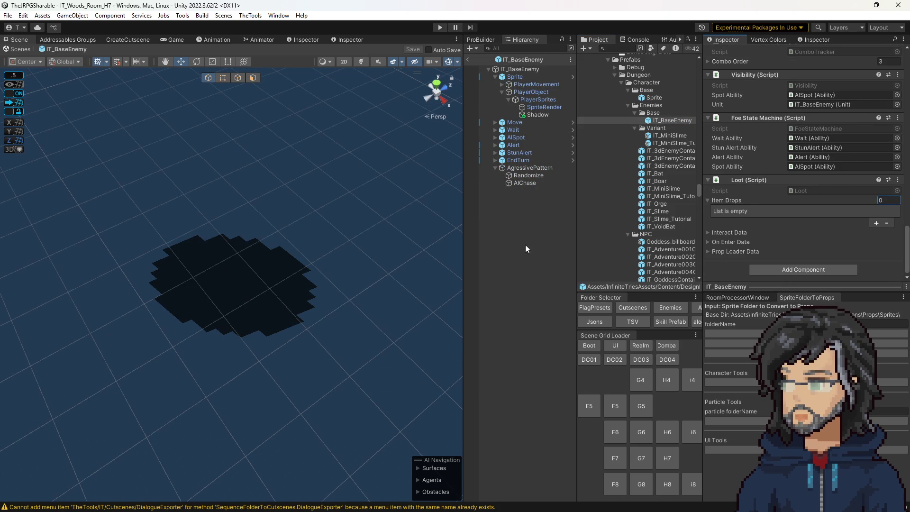
Open IT_MiniSlime and remove its Foe Idle State component.
left_click(540, 214)
double_click(668, 135)
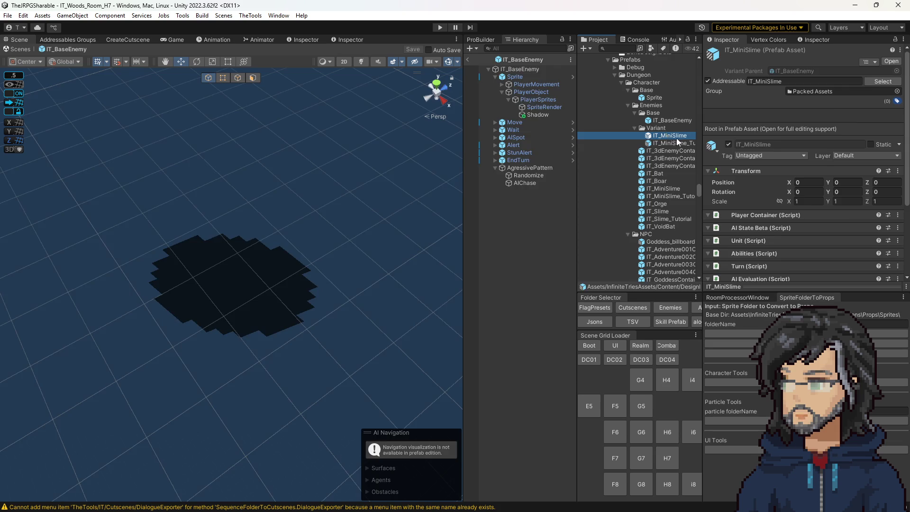
scroll(820, 211, "down", 10)
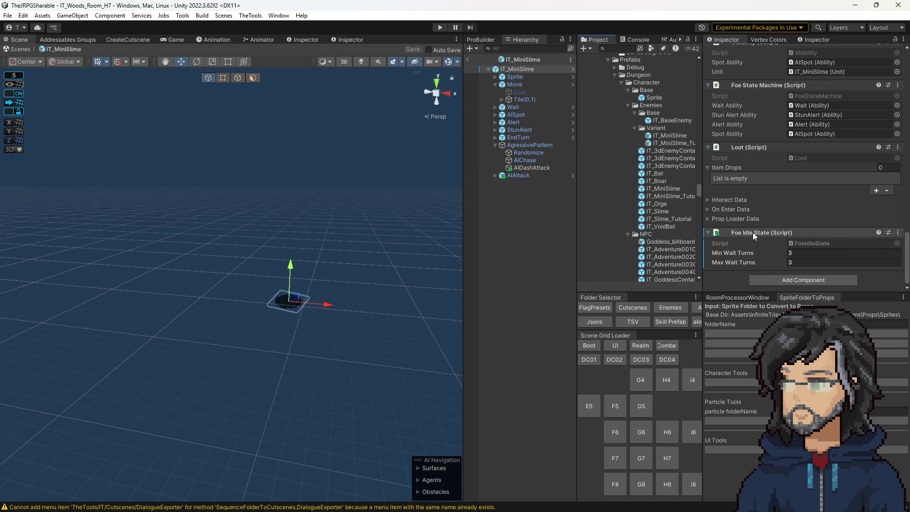
right_click(752, 232)
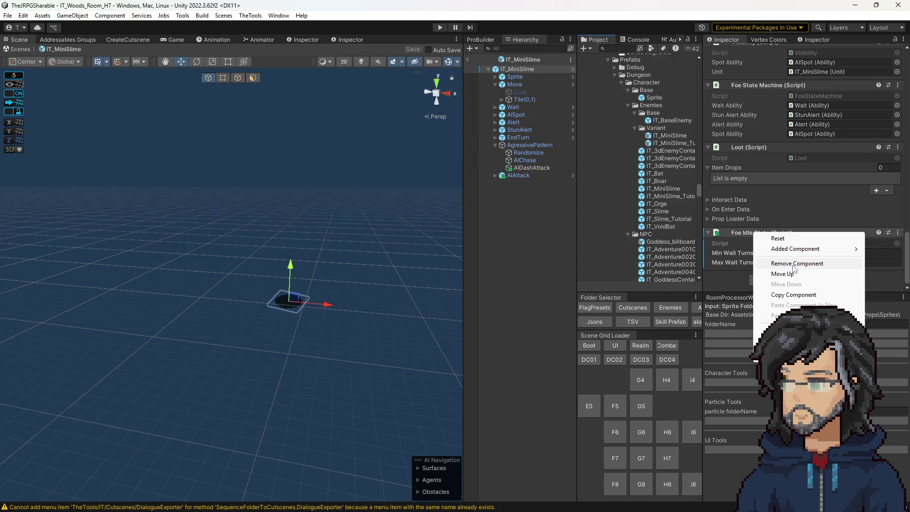
left_click(794, 263)
Check the variant's Item Drops count, then open the original IT_MiniSlime prefab.
scroll(738, 256, "up", 5)
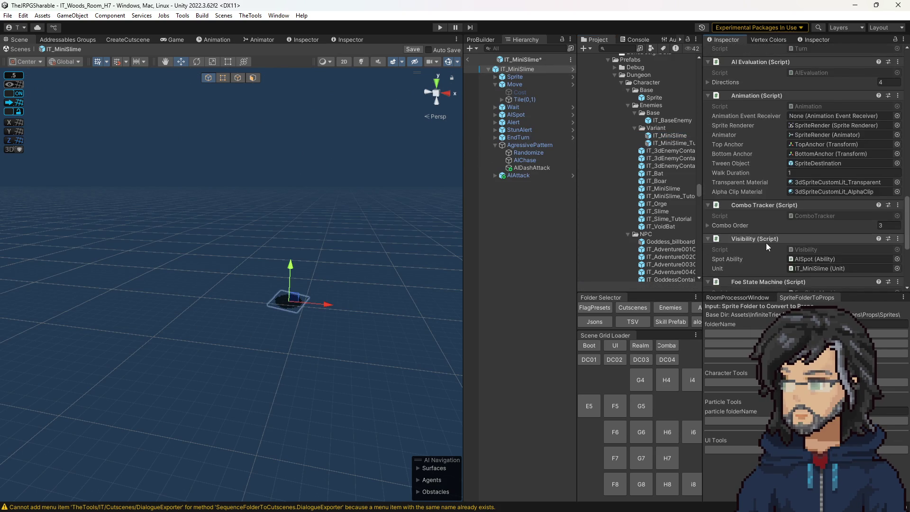
scroll(765, 243, "down", 4)
left_click(889, 264)
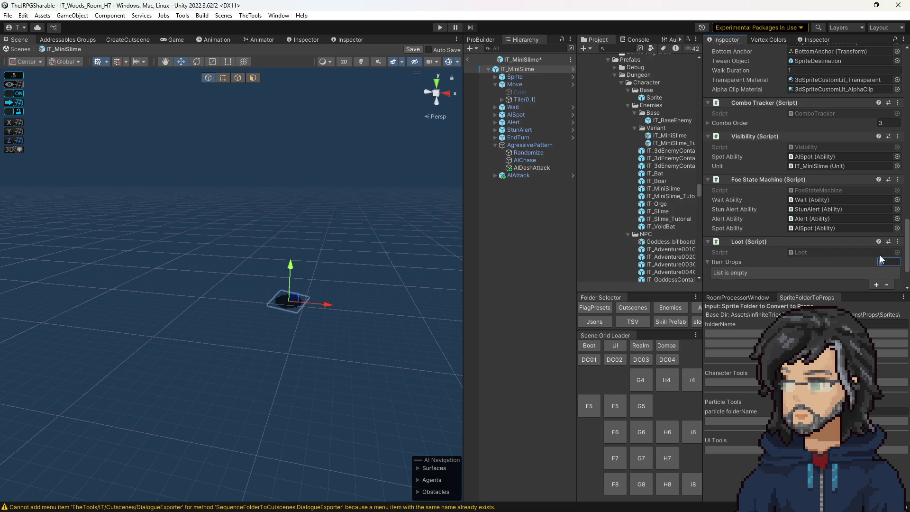
scroll(664, 221, "down", 3)
double_click(658, 162)
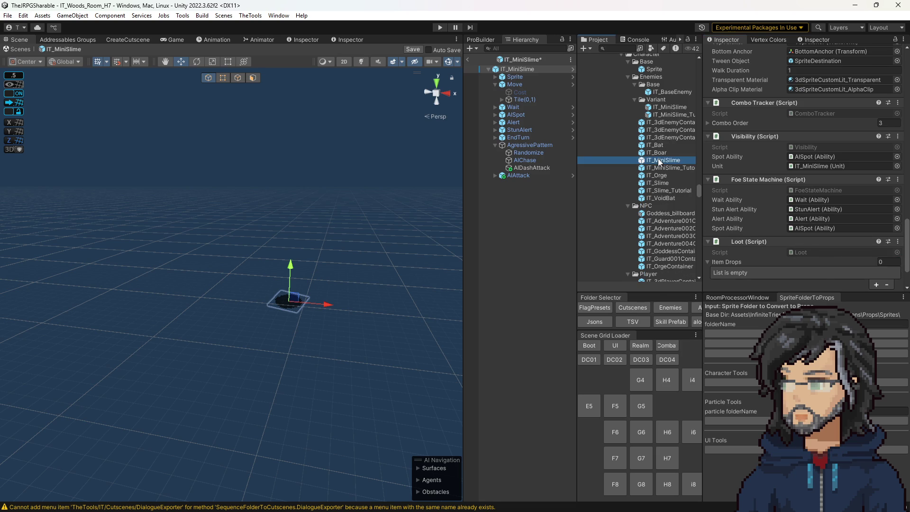
Dismiss the save prompt and copy the original IT_MiniSlime's three-entry Item Drops list.
left_click(436, 278)
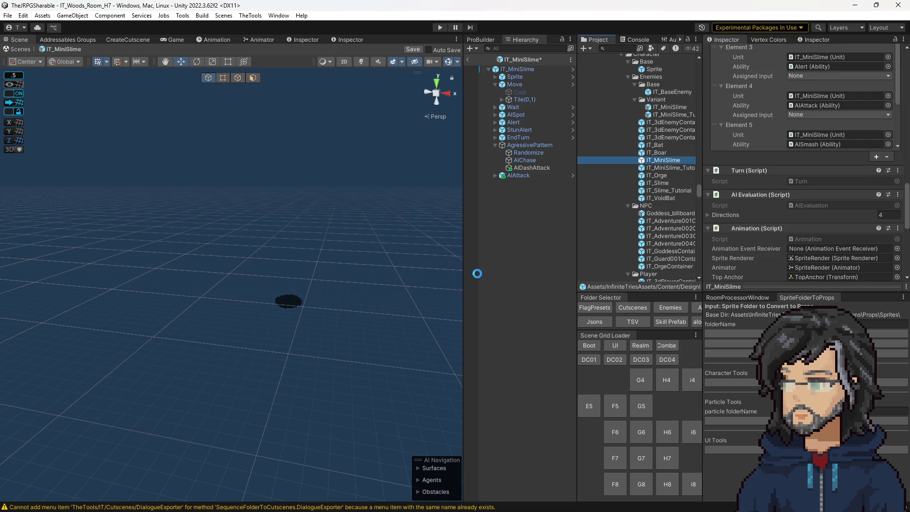
scroll(687, 217, "down", 3)
scroll(673, 215, "down", 5)
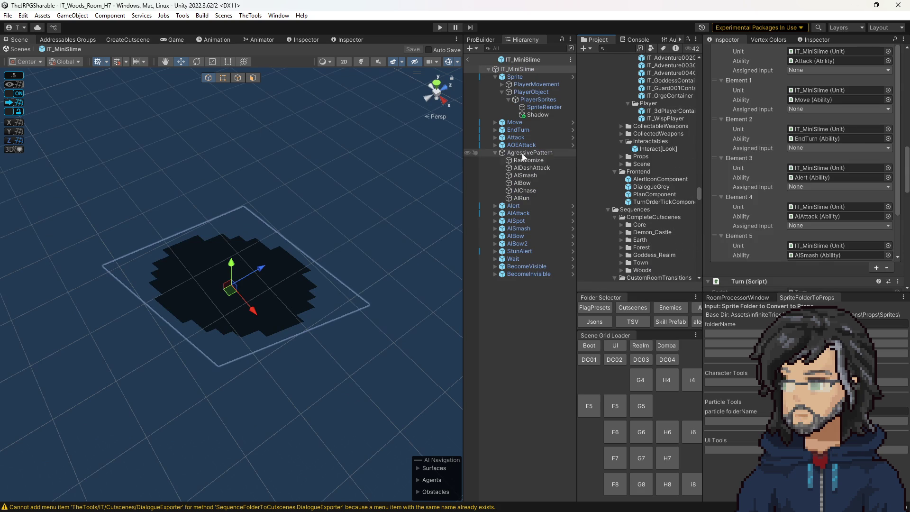
scroll(809, 226, "down", 10)
scroll(809, 226, "down", 10)
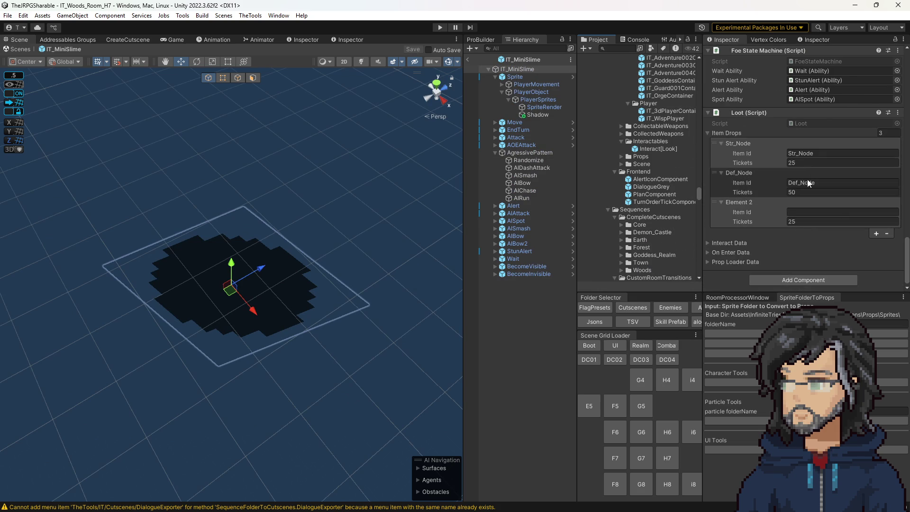
right_click(801, 132)
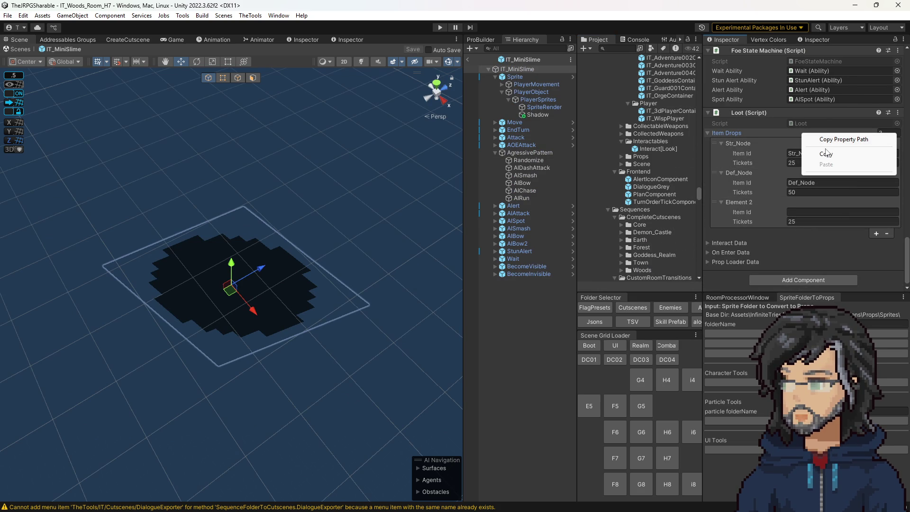
left_click(826, 155)
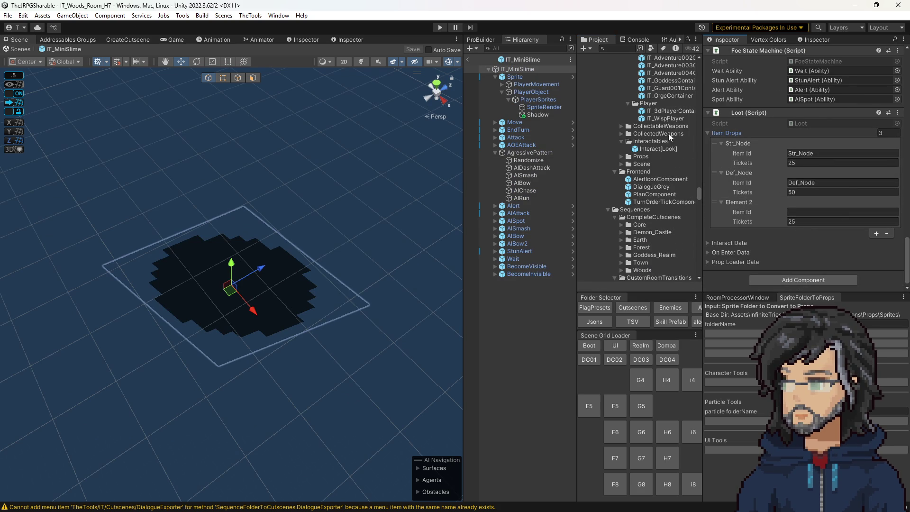
scroll(668, 132, "up", 7)
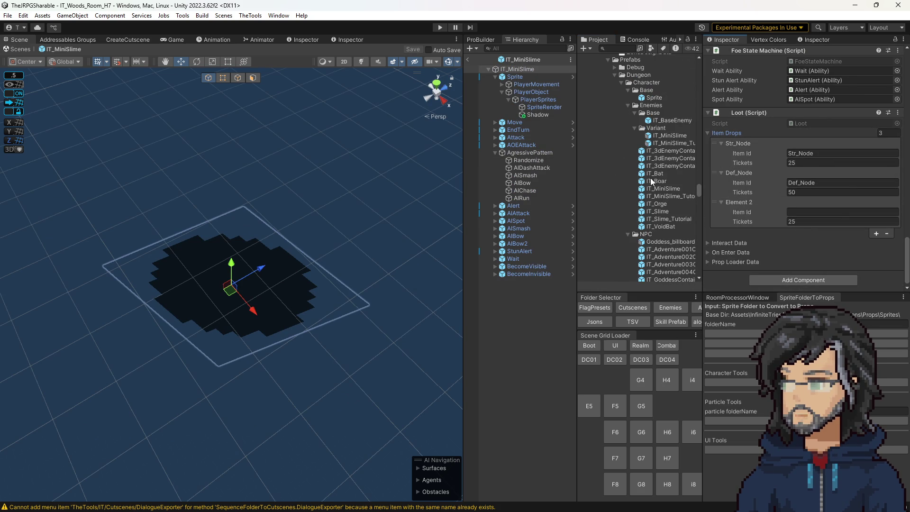
Reopen the IT_MiniSlime variant and paste the copied entries into its Item Drops list.
double_click(659, 136)
scroll(774, 197, "down", 5)
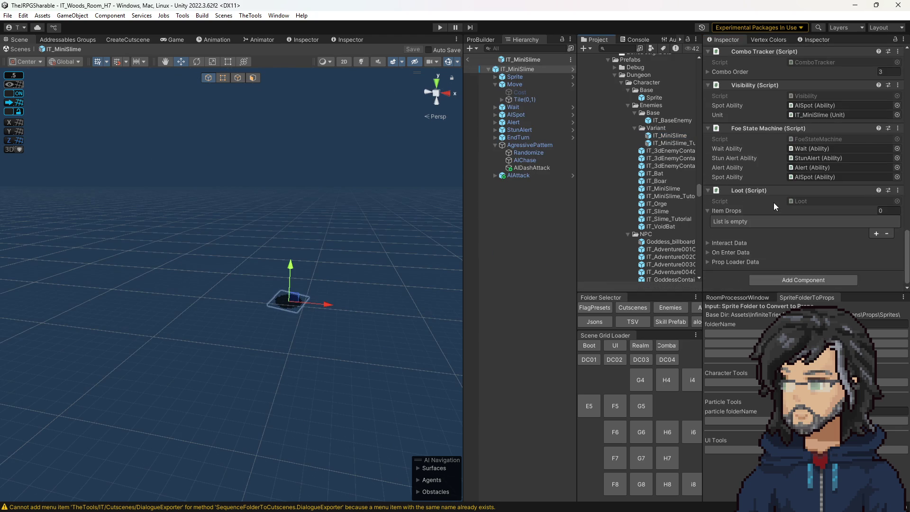
right_click(749, 190)
right_click(726, 209)
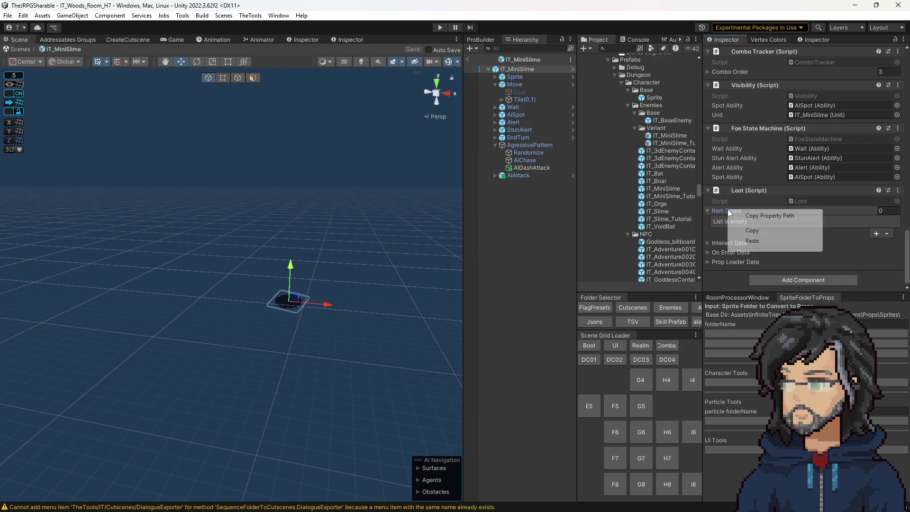
left_click(746, 241)
scroll(748, 245, "down", 3)
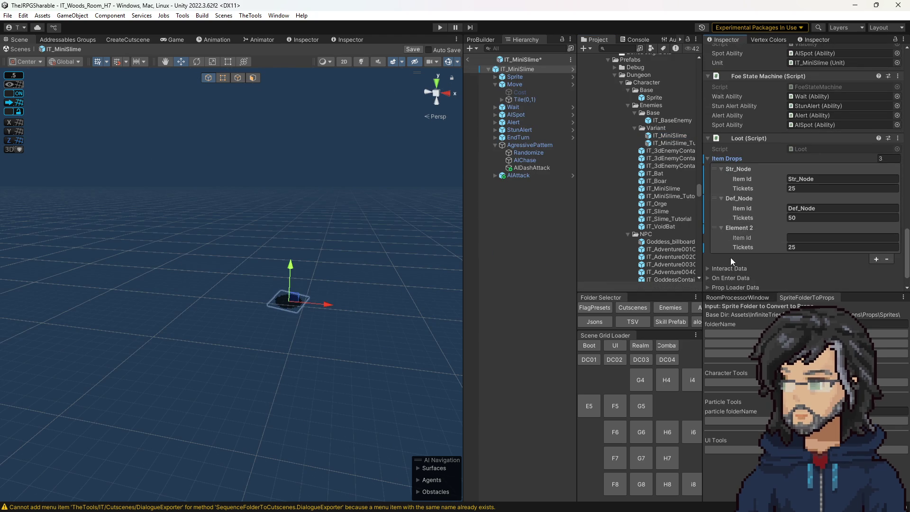
Review the loot's Interact, On Enter and Prop Loader Data, then switch to IT_BaseEnemy.
left_click(741, 242)
left_click(741, 242)
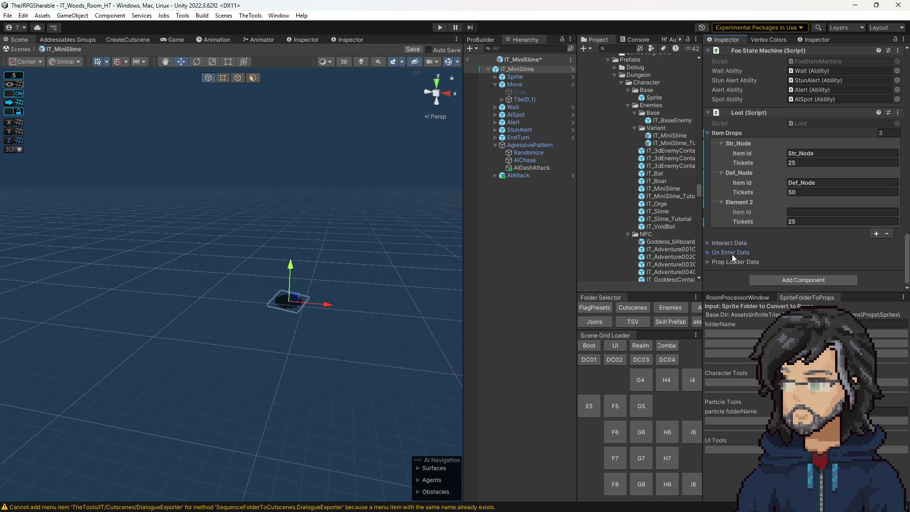
left_click(731, 252)
left_click(728, 167)
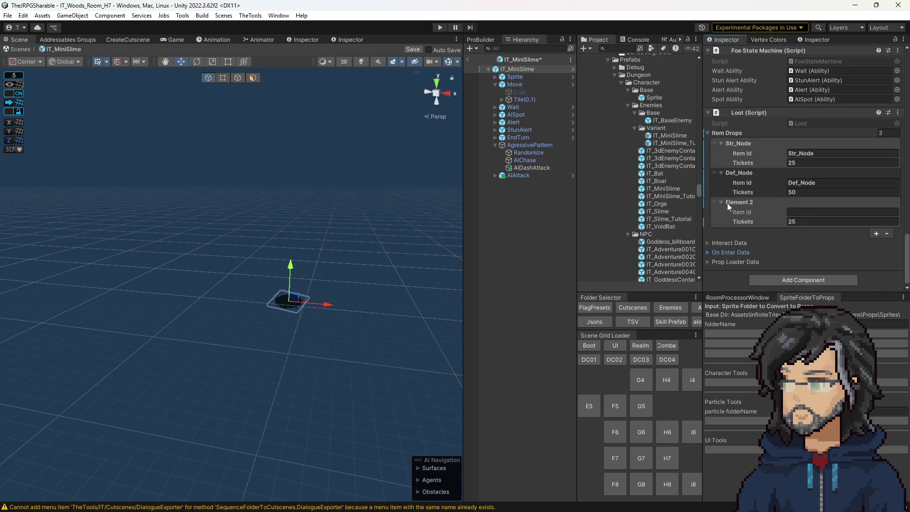
left_click(723, 262)
scroll(724, 261, "down", 3)
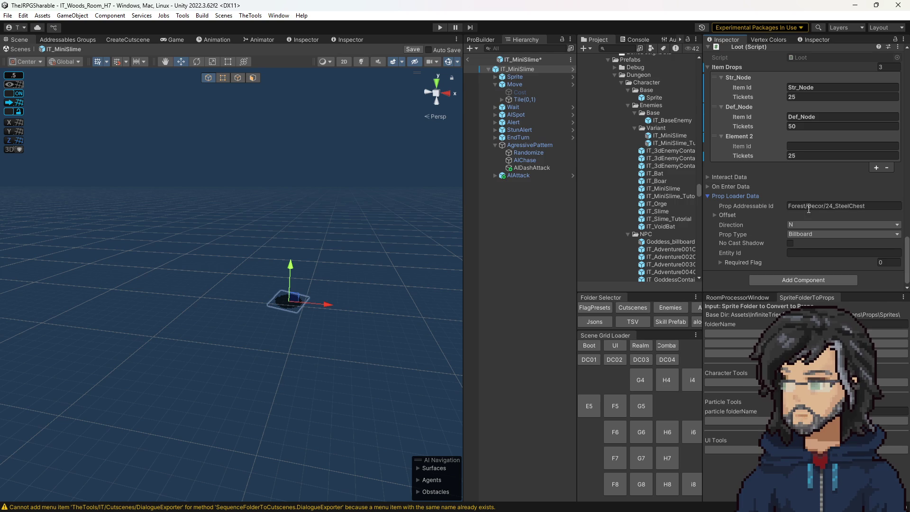
left_click(842, 206)
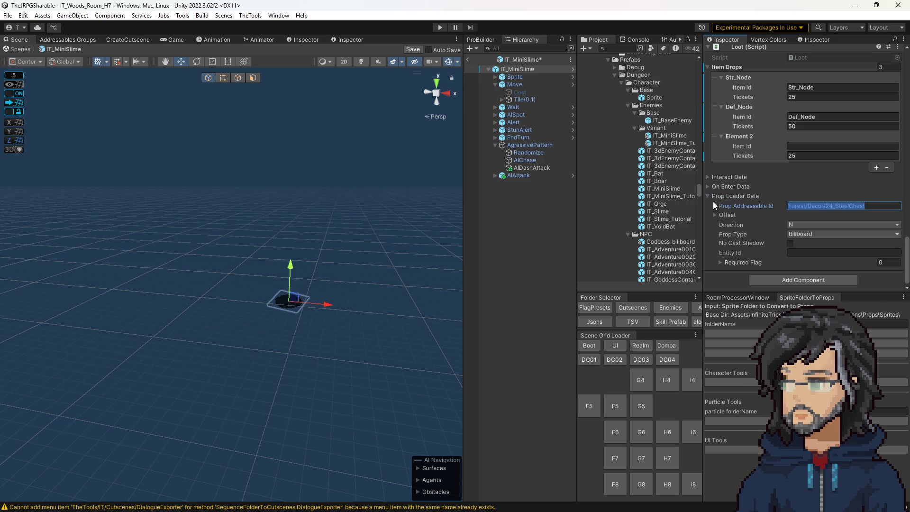
left_click(729, 194)
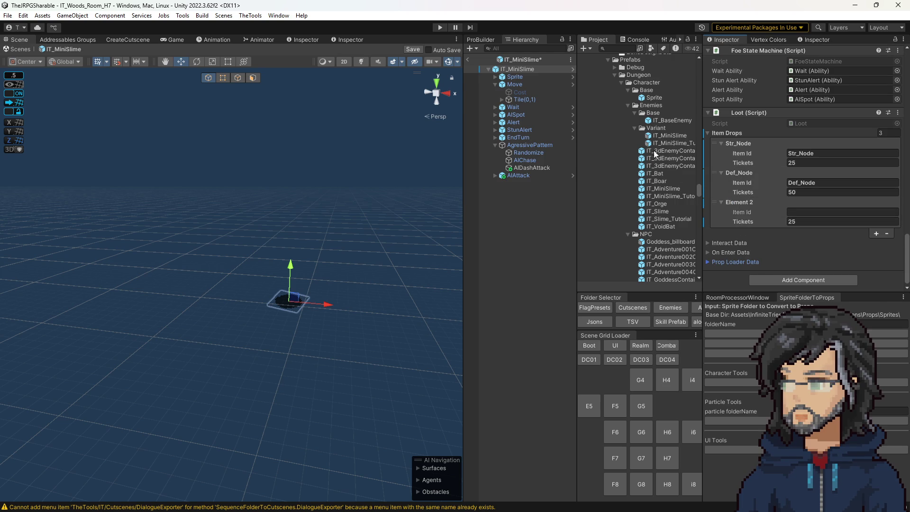
double_click(658, 119)
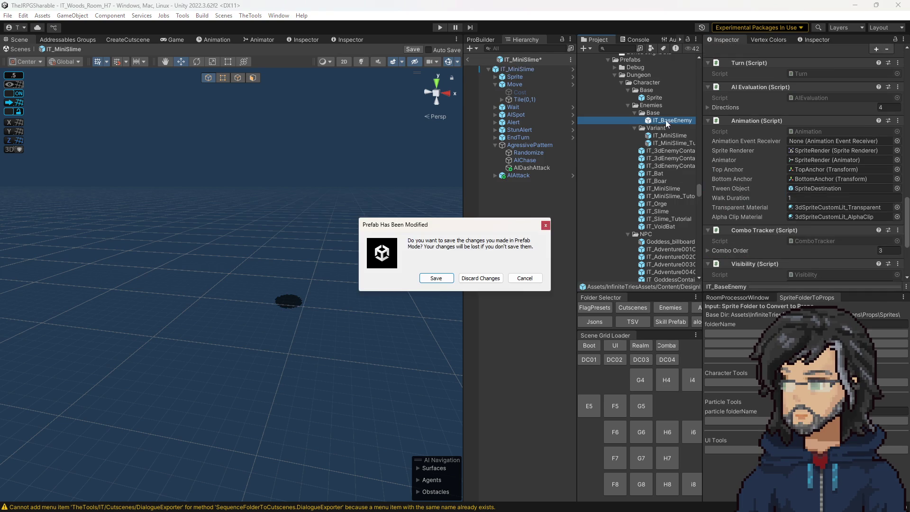
Save the IT_MiniSlime changes, review IT_BaseEnemy's Interact and On Enter Data, and reselect IT_MiniSlime.
left_click(447, 279)
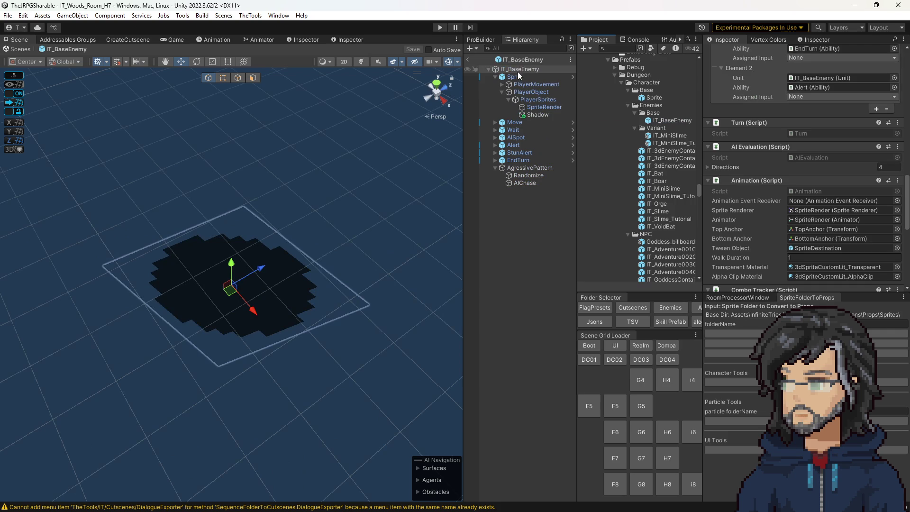
scroll(799, 222, "down", 3)
scroll(800, 227, "down", 3)
left_click(732, 251)
left_click(735, 246)
scroll(793, 277, "down", 3)
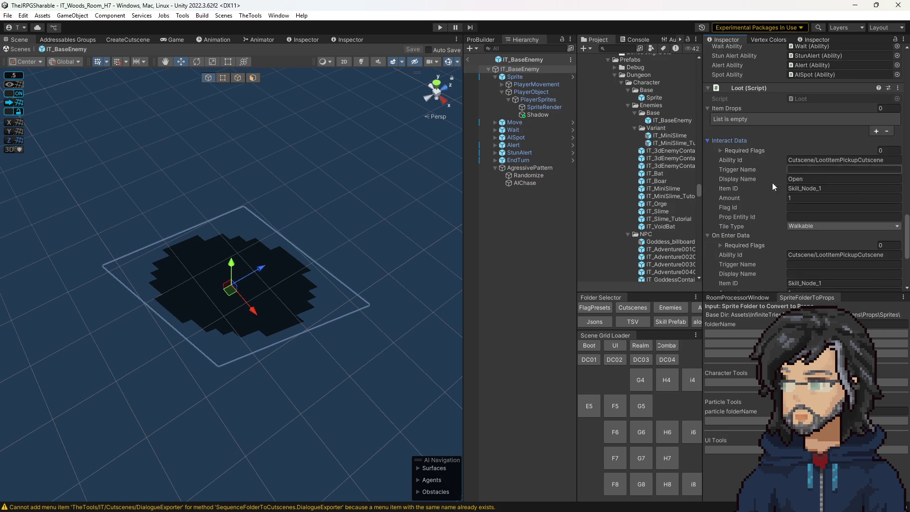
left_click(659, 137)
scroll(790, 209, "down", 5)
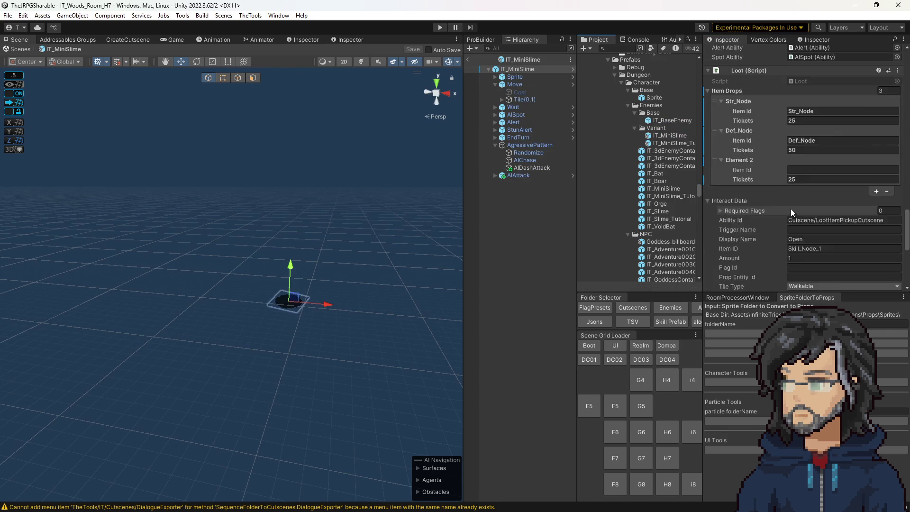
Open IT_MiniSlime_Tutorial and set its Loot Item Drops size to 1.
scroll(792, 184, "down", 10)
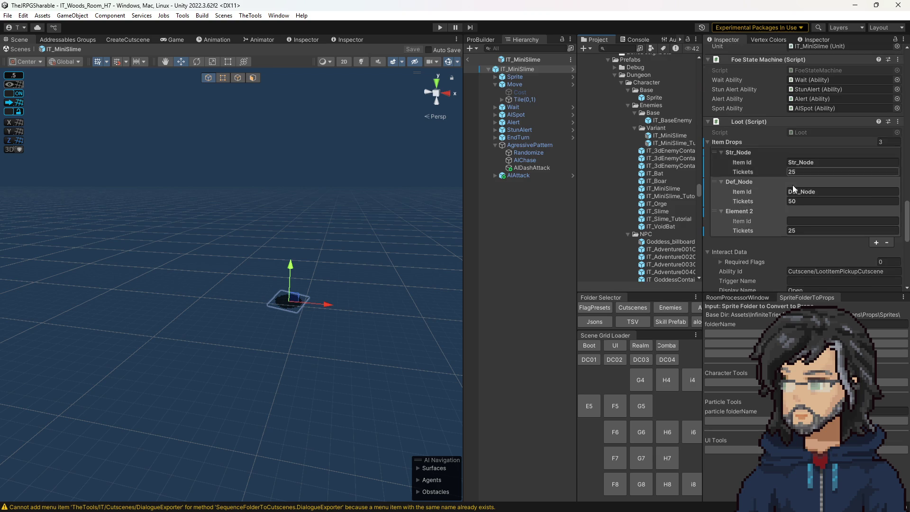
left_click(668, 142)
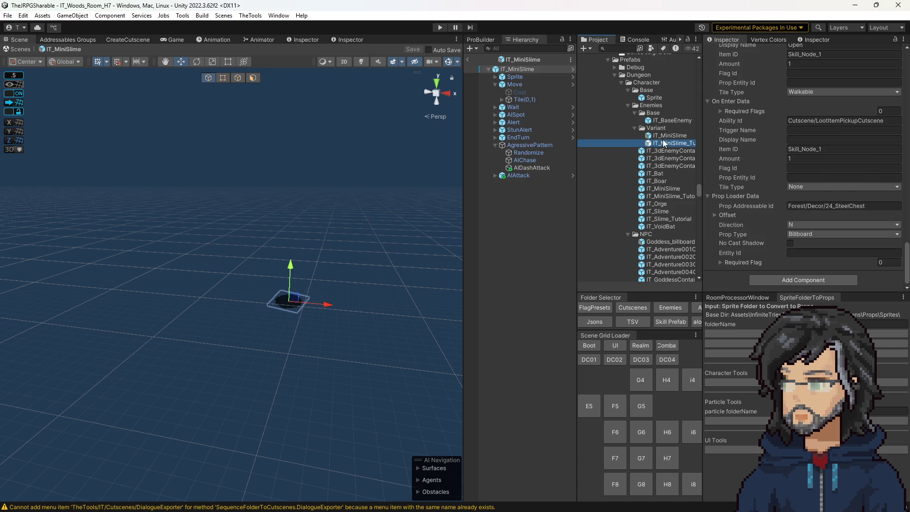
scroll(758, 161, "down", 10)
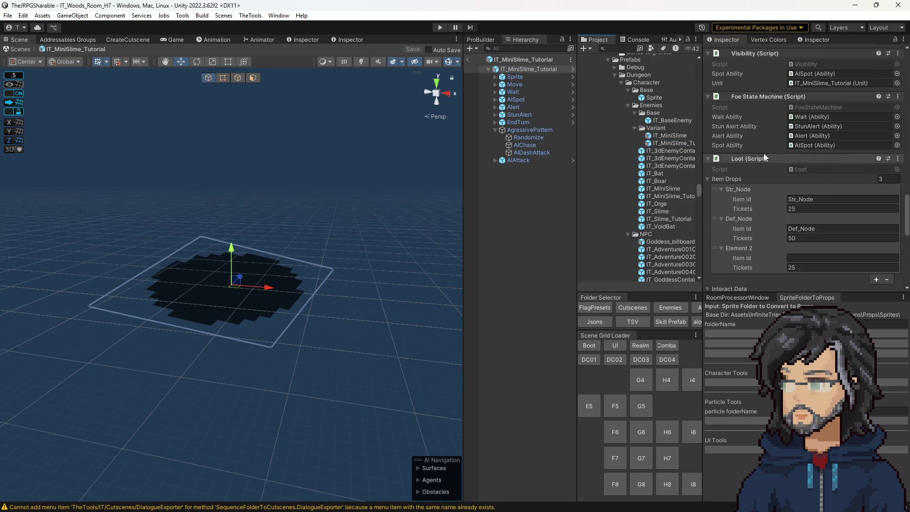
scroll(748, 171, "down", 5)
scroll(792, 155, "up", 5)
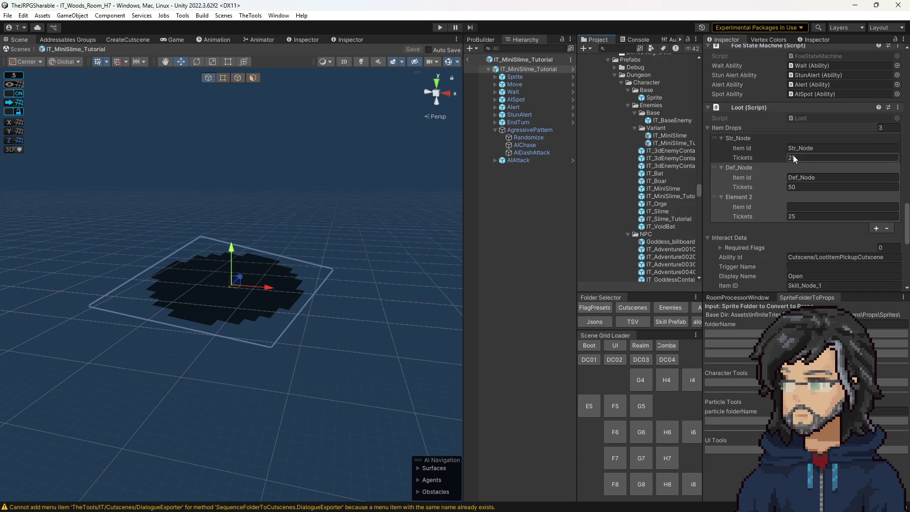
left_click(886, 128)
type("1")
key("Return")
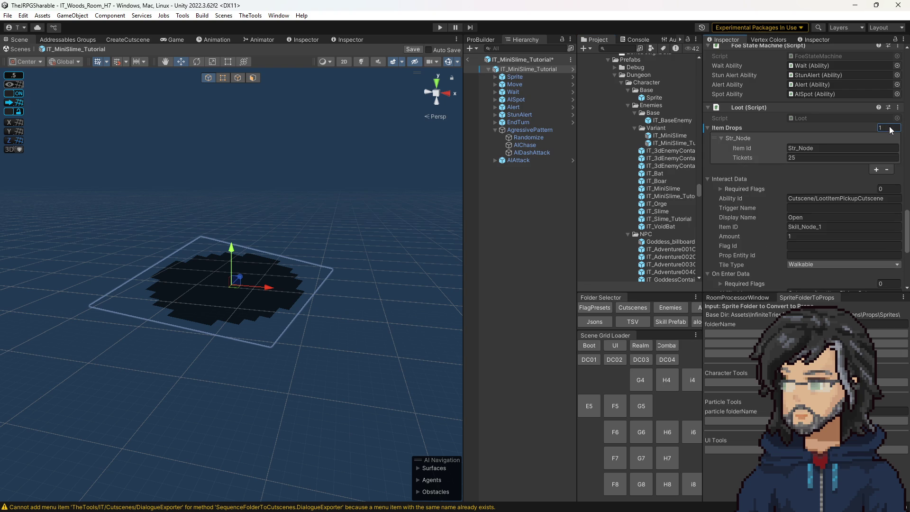
Set the Str_Node entry's Tickets to 100 and save the prefab.
left_click(814, 159)
type("100")
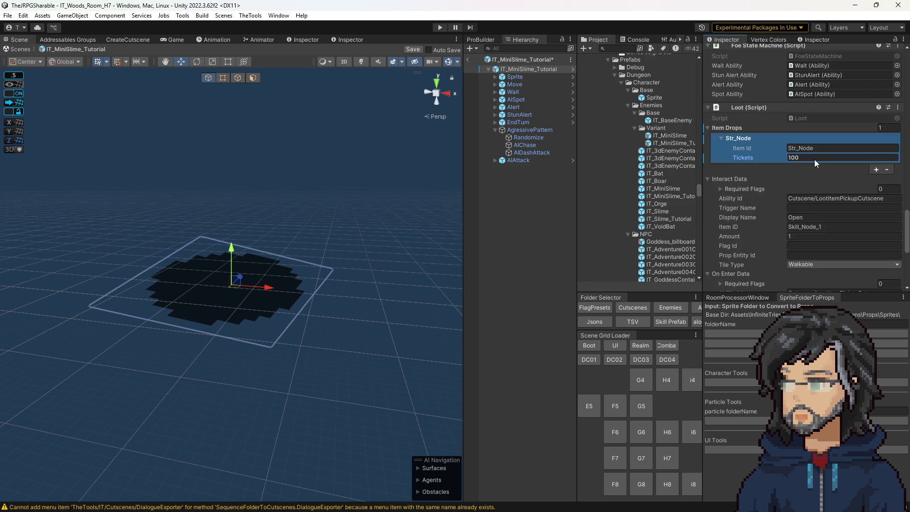
left_click(535, 192)
key("ctrl+s")
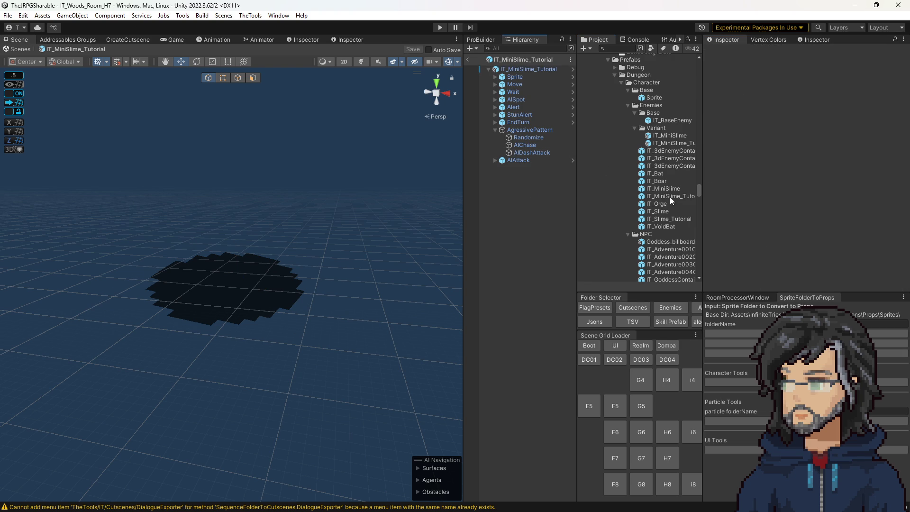
Inspect IT_MiniSlime_Tutorial's AIChase and AgressivePattern objects, then select the IT_Slime prefab.
left_click(669, 195)
scroll(813, 189, "down", 10)
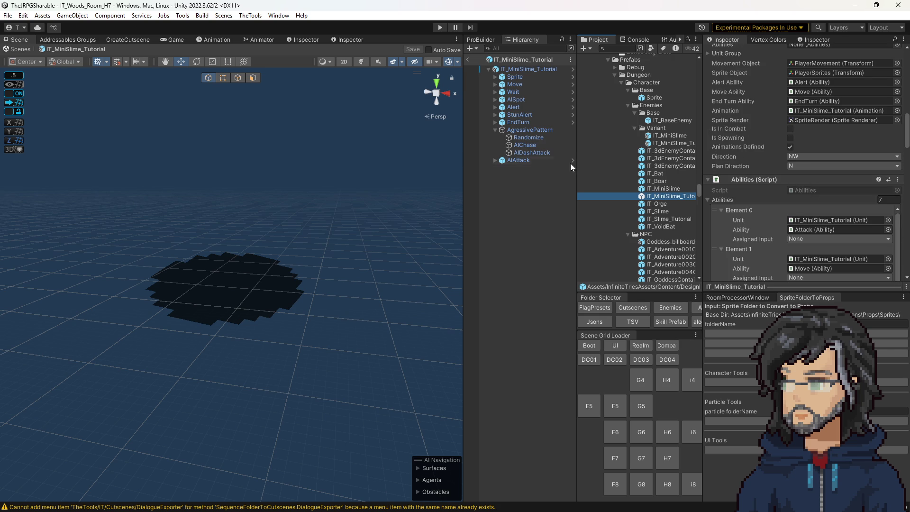
left_click(524, 145)
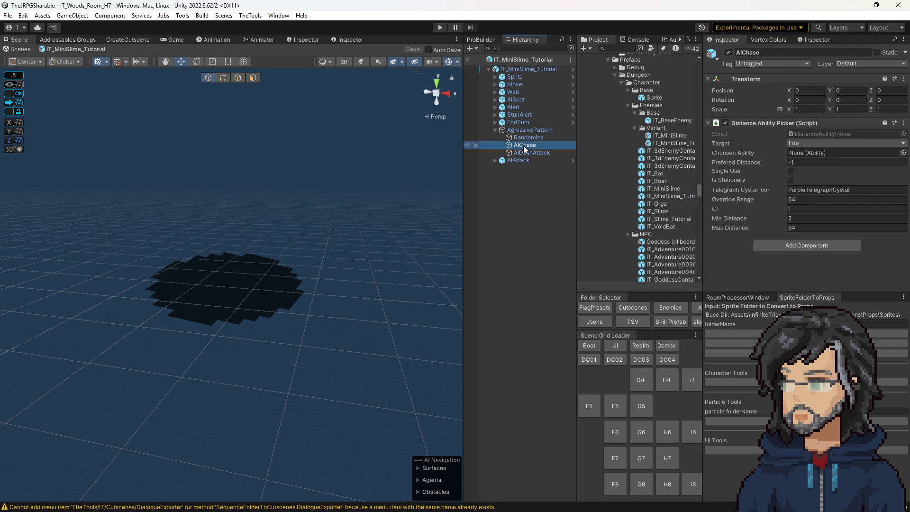
left_click(514, 130)
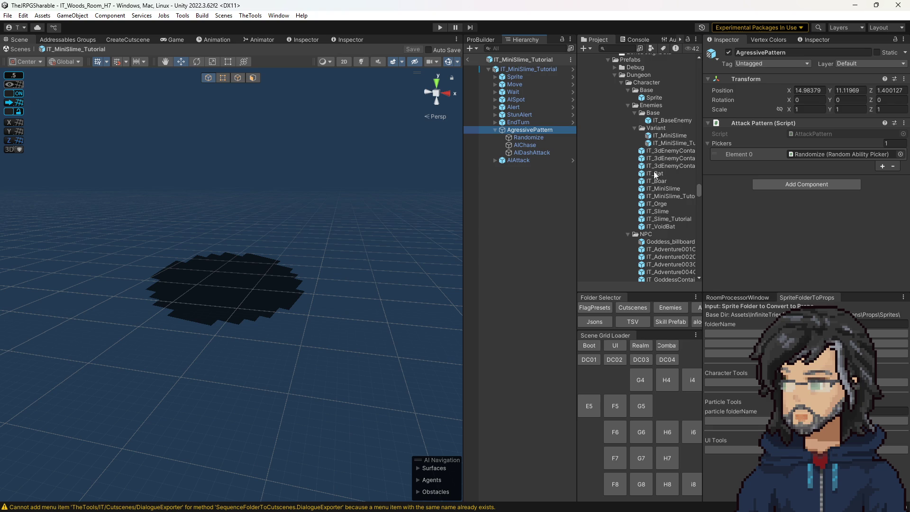
left_click(665, 211)
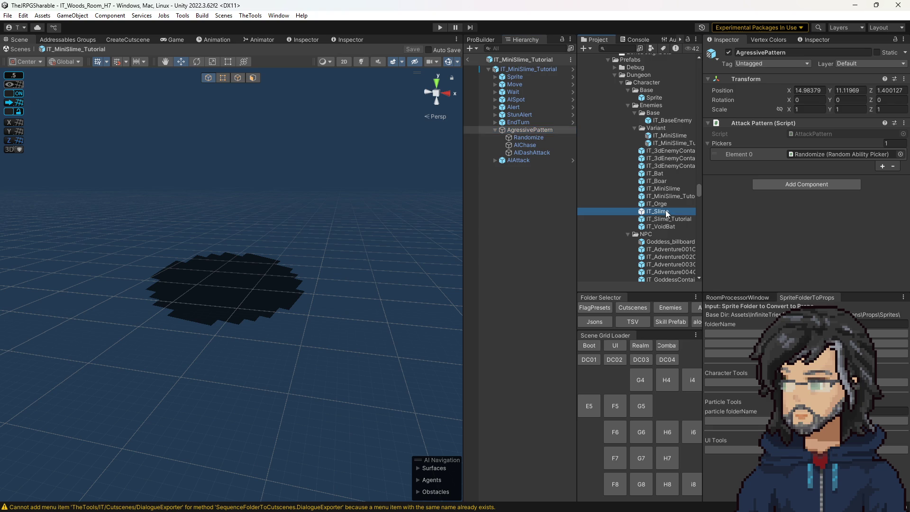
Make a Prefab Variant of IT_BaseEnemy named IT_Slime, file it under Variant, and open the original IT_Slime.
right_click(658, 119)
mouse_move(687, 126)
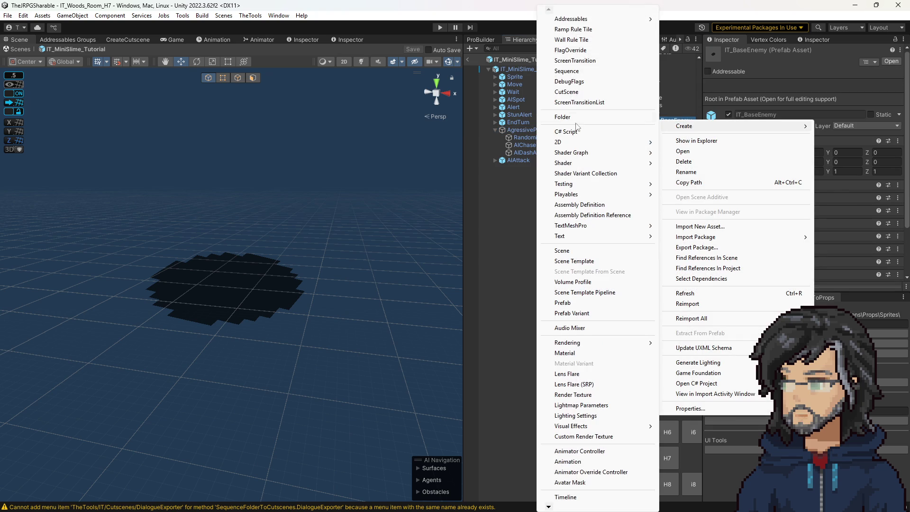
left_click(575, 313)
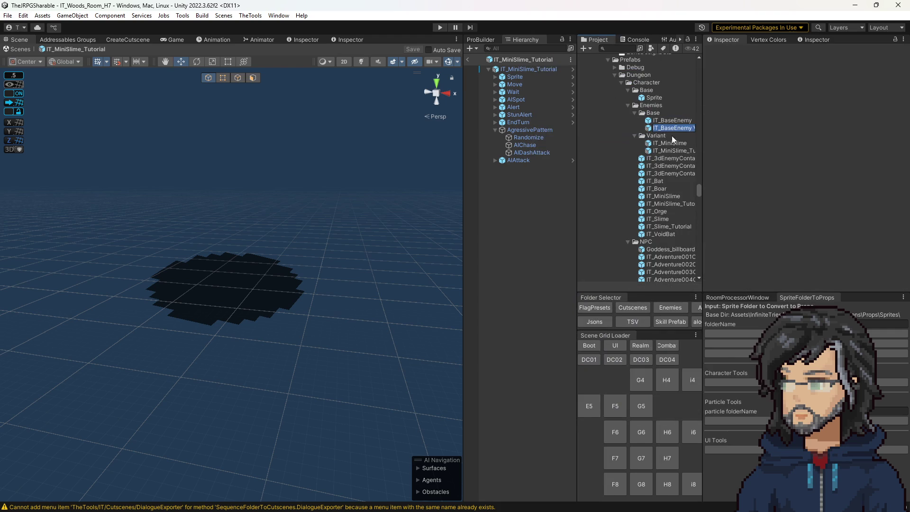
type("IT_")
type("Slime")
key("Return")
left_click_drag(649, 144, 668, 151)
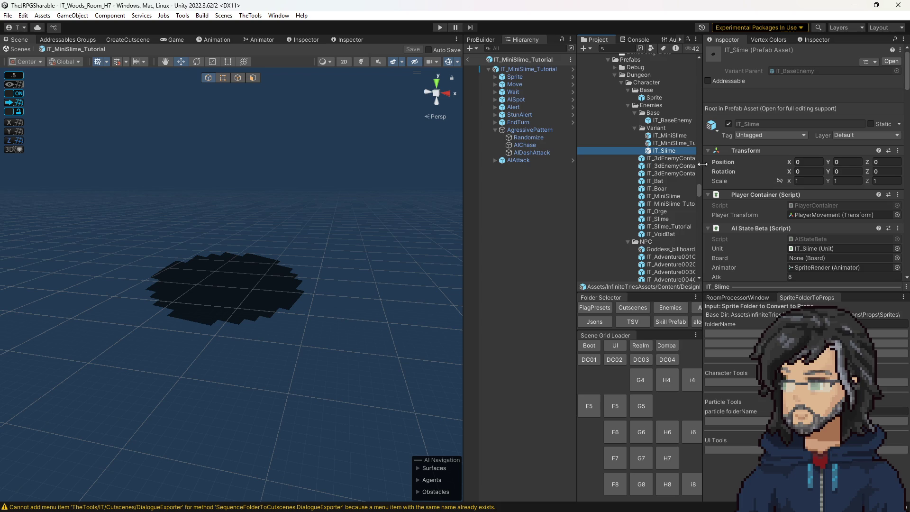
double_click(661, 218)
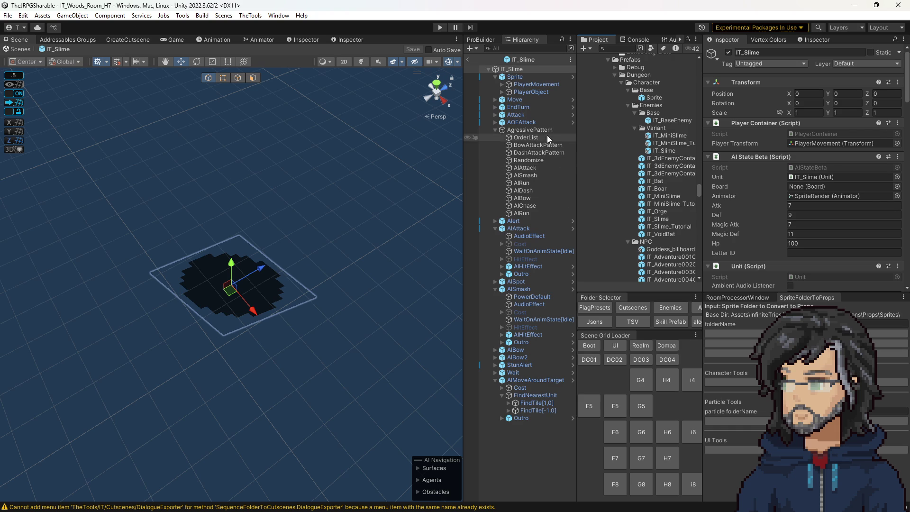
Inspect the original IT_Slime's AgressivePattern, its Randomize pickers AISmash and AIChase, and AISmash's distances.
left_click(529, 137)
left_click(530, 130)
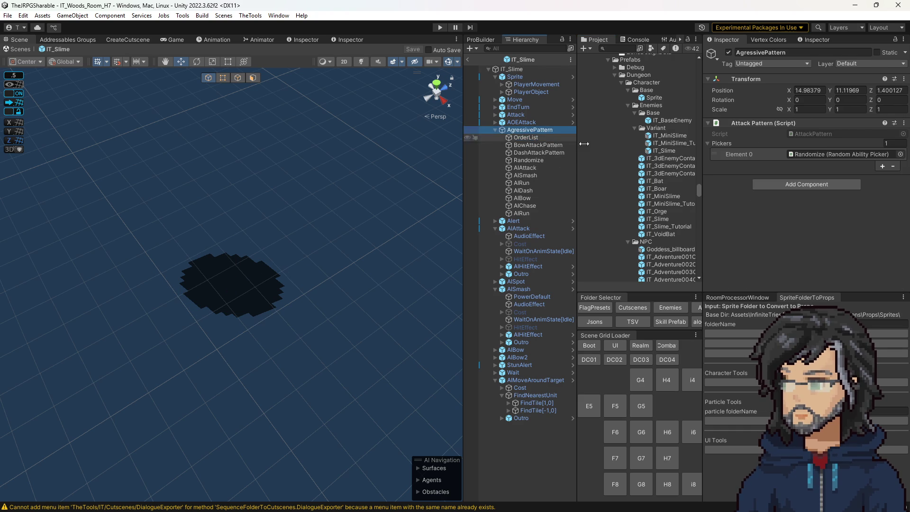
left_click(519, 160)
left_click(815, 154)
left_click(812, 165)
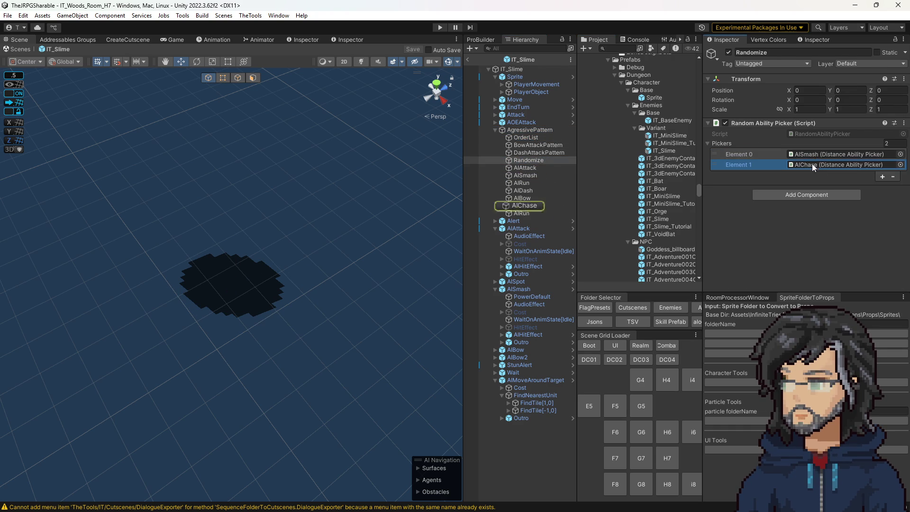
left_click(524, 174)
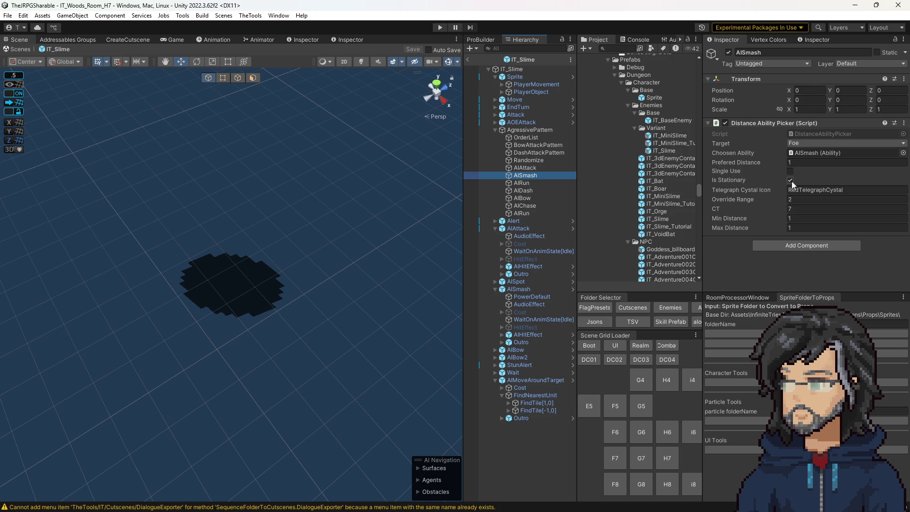
Open the IT_Slime variant and drag AISmash under AgressivePattern after AIChase.
left_click(663, 152)
double_click(665, 156)
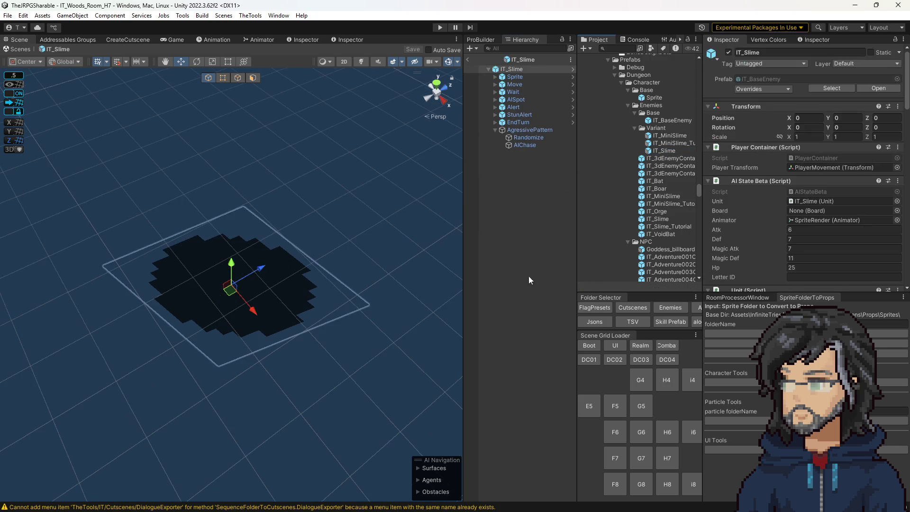
left_click(516, 77)
left_click_drag(506, 75, 524, 138)
Save pending prefab changes, reopen the IT_Slime variant, and move AISmash to the end of its children.
double_click(663, 218)
left_click(444, 279)
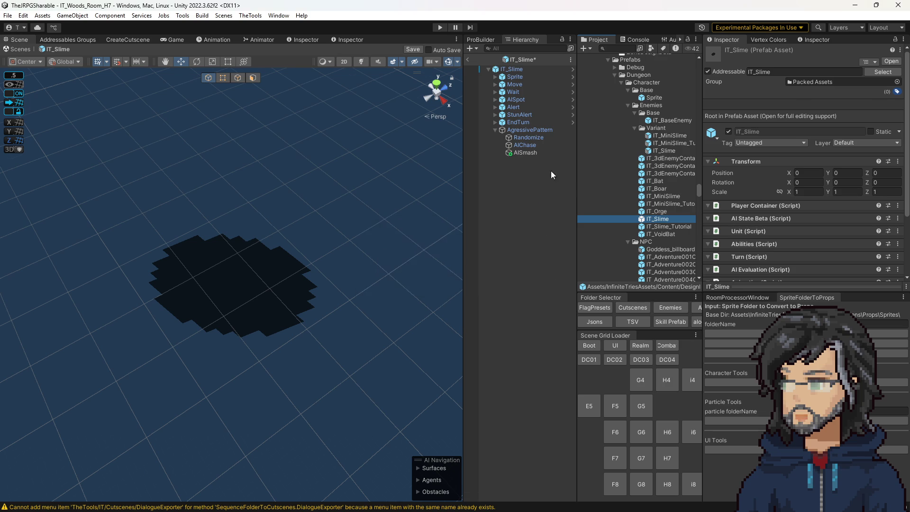
left_click(521, 289)
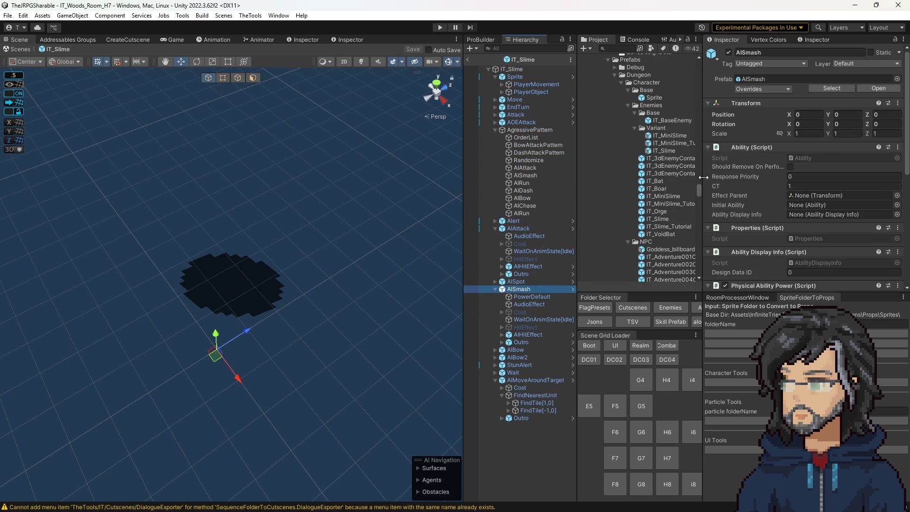
double_click(663, 150)
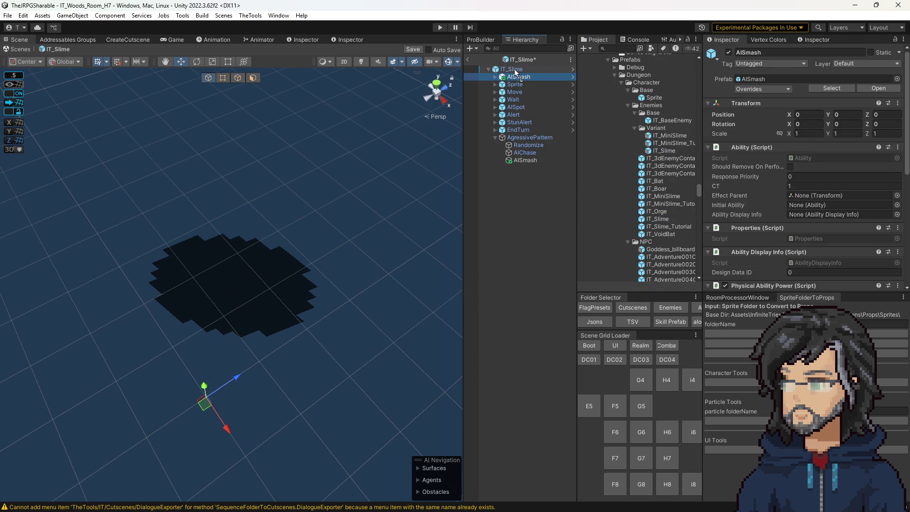
left_click_drag(514, 76, 525, 159)
left_click(521, 153)
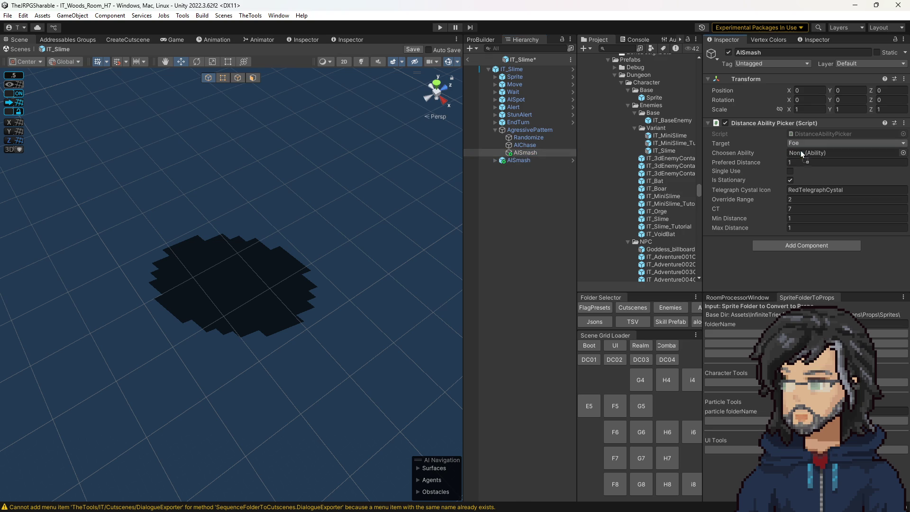
Add AISmash as a second Randomize picker and set AIChase's minimum distance to 2.
left_click(530, 137)
left_click(882, 166)
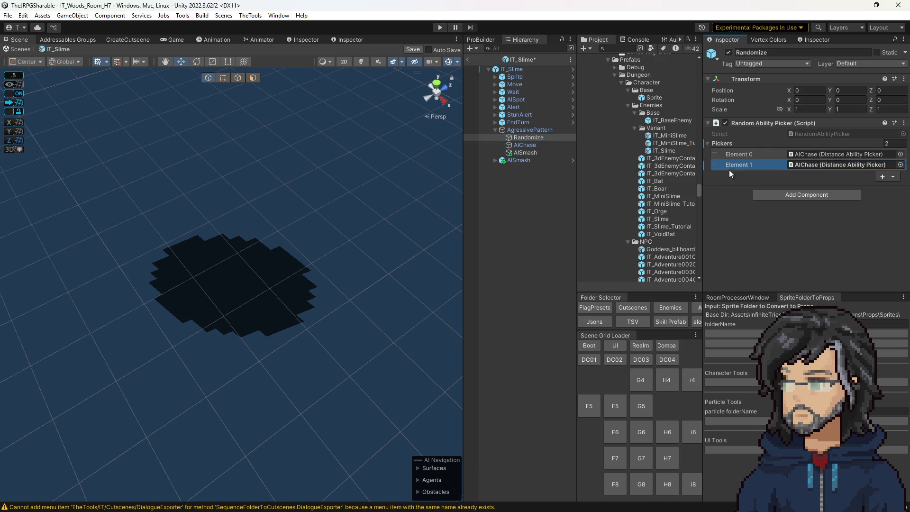
left_click_drag(531, 152, 807, 155)
left_click(535, 145)
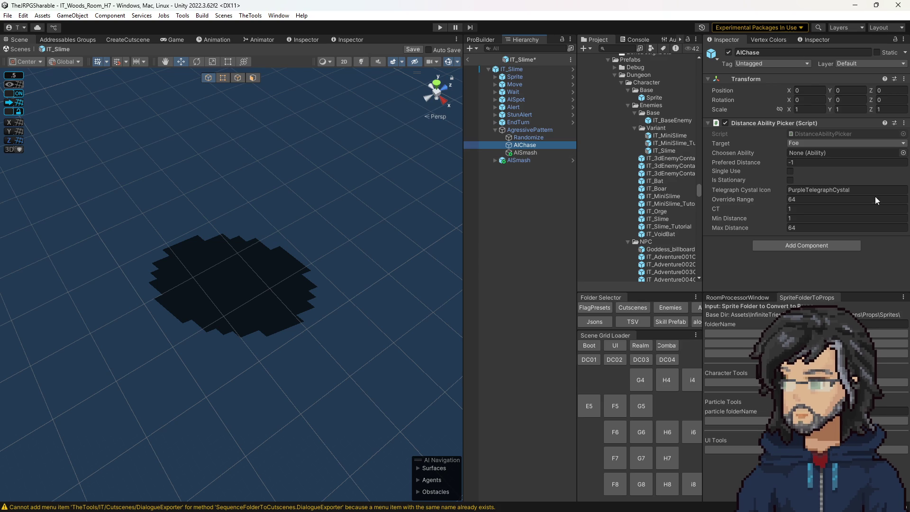
left_click(834, 217)
type("2")
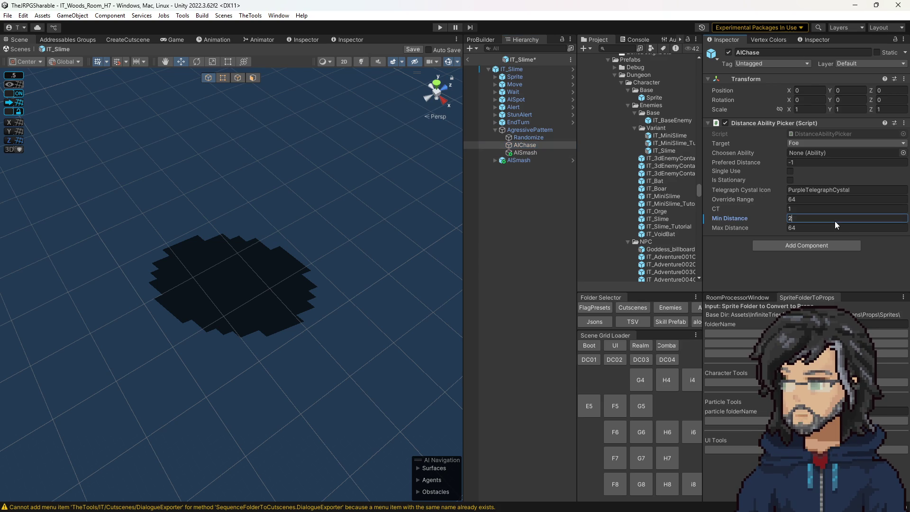
Set AISmash's override range to 1, make it stationary, and save the prefab.
left_click(545, 151)
left_click(808, 217)
left_click(796, 227)
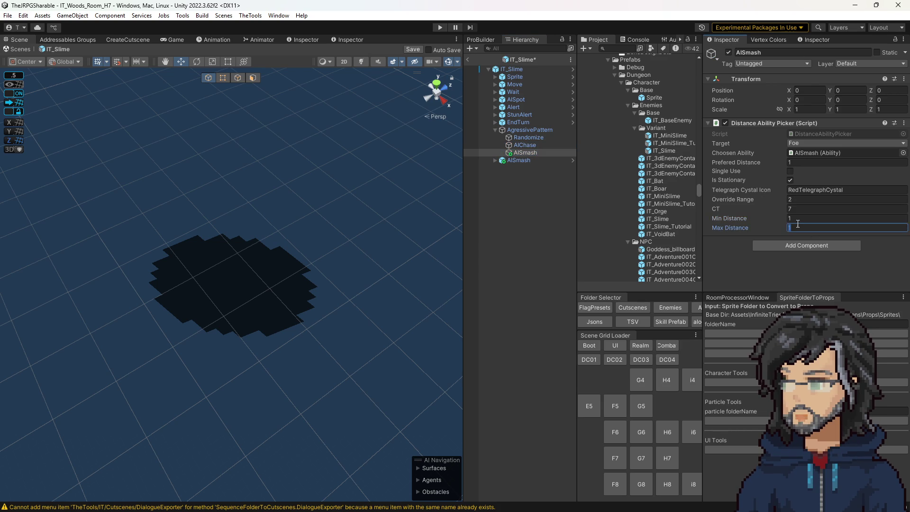
left_click(800, 198)
type("1")
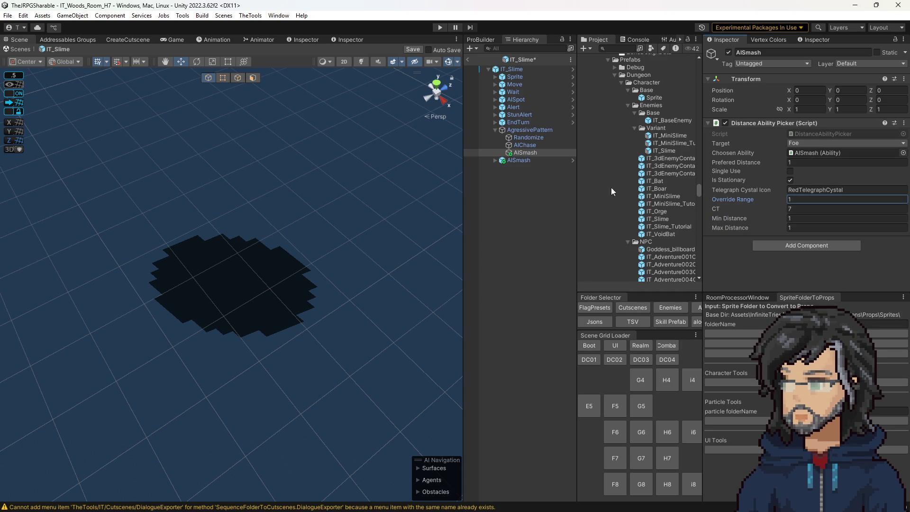
left_click(790, 180)
key("ctrl+s")
left_click(529, 152)
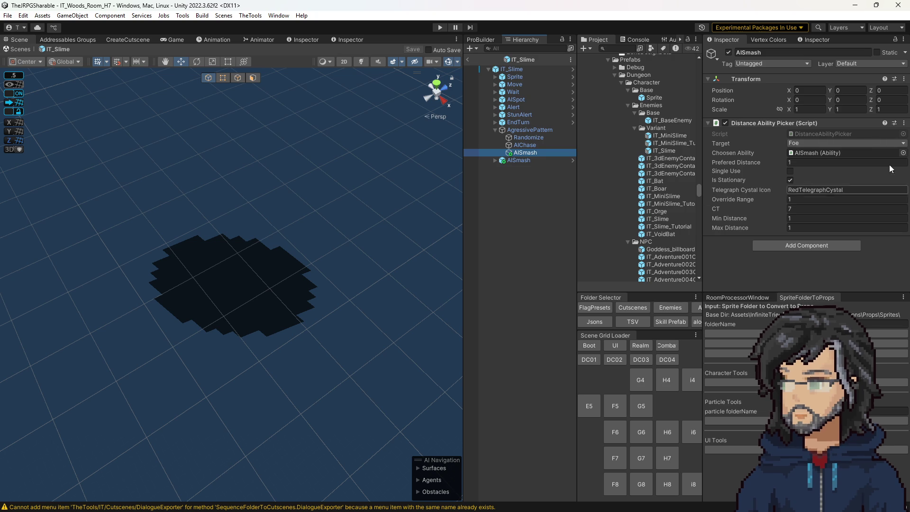
left_click(537, 190)
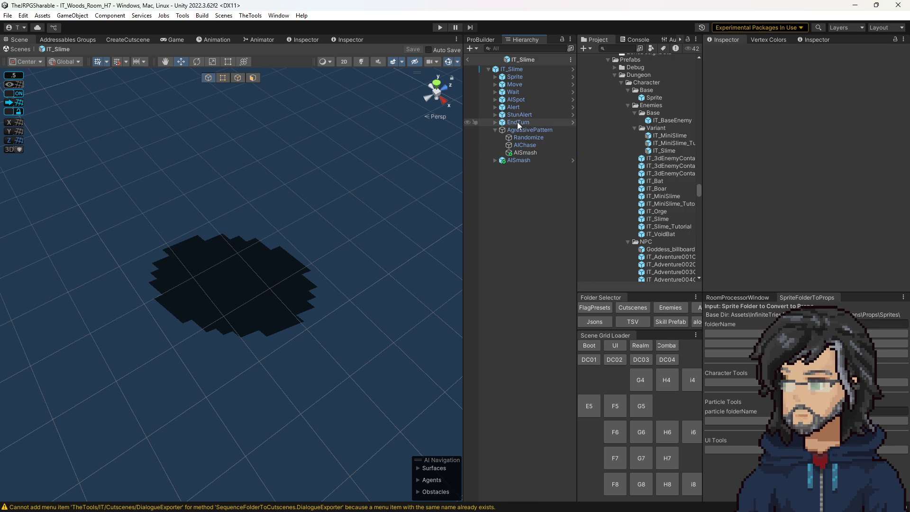
Review the IT_Slime root's components including Loot, then exit prefab mode to IT_Woods_Room_H7.
left_click(511, 71)
scroll(801, 209, "down", 10)
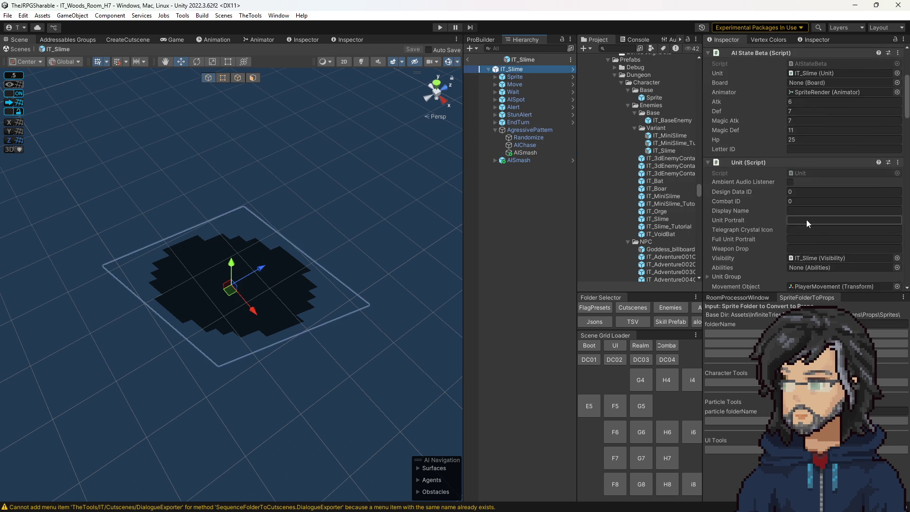
scroll(772, 182, "up", 5)
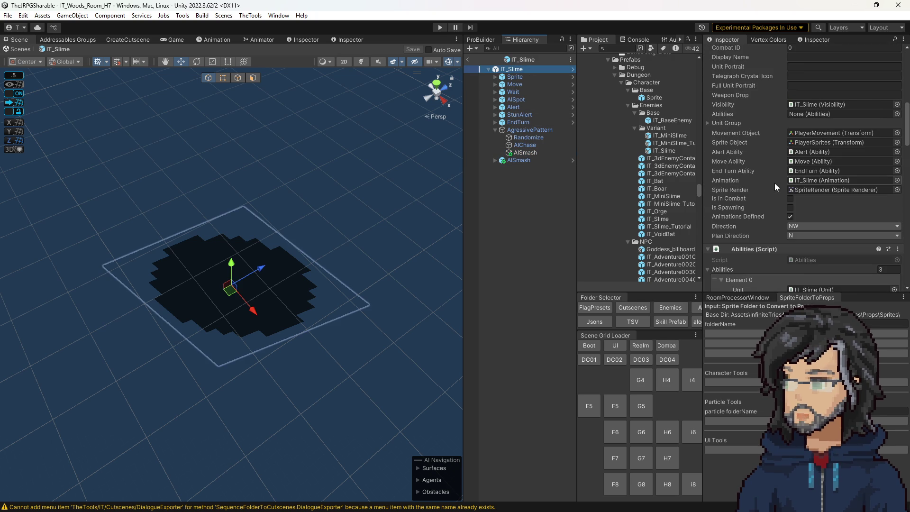
scroll(774, 183, "down", 8)
scroll(774, 183, "down", 15)
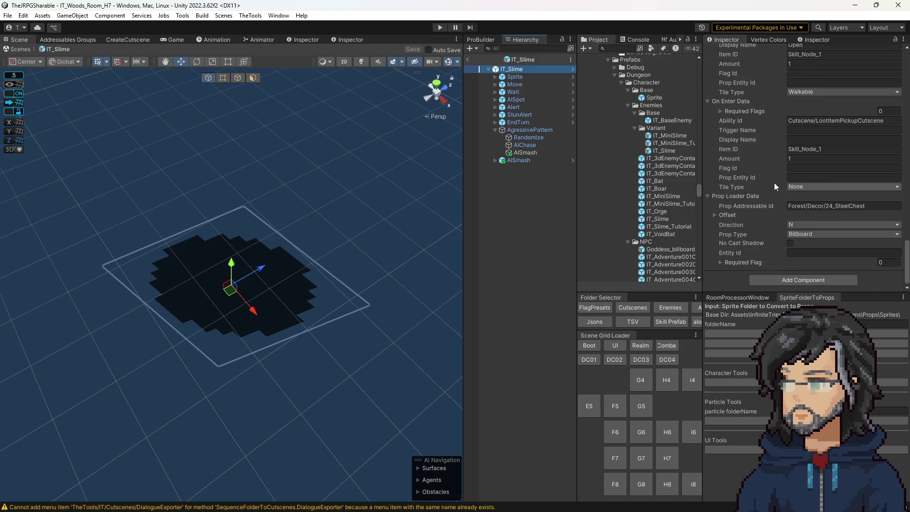
scroll(774, 182, "up", 10)
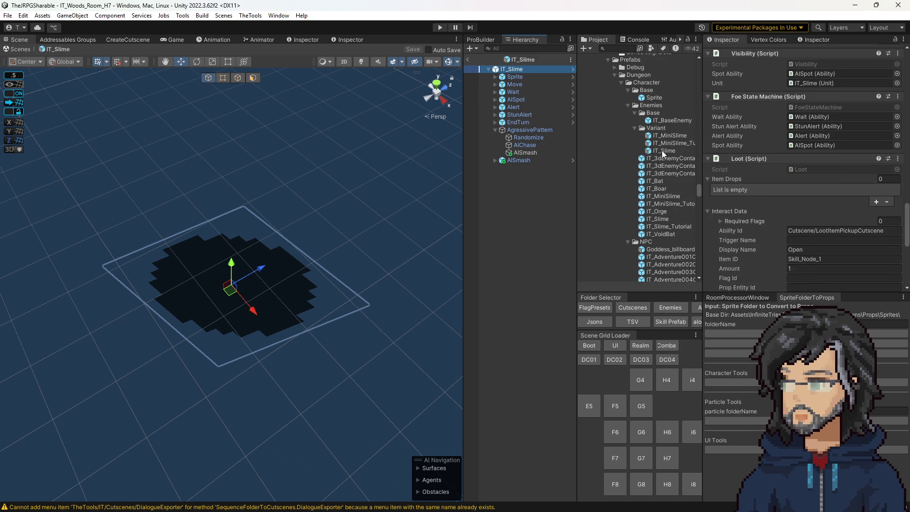
left_click(468, 58)
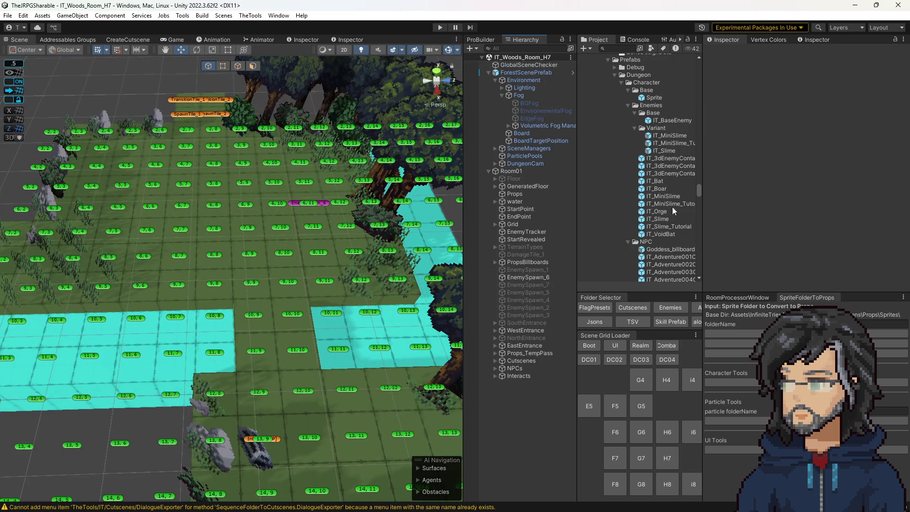
Open IT_Slime_Tutorial, check its Randomize pickers (AISmash, AIChase) and AISmash distances, then exit to the scene.
left_click(658, 204)
double_click(668, 226)
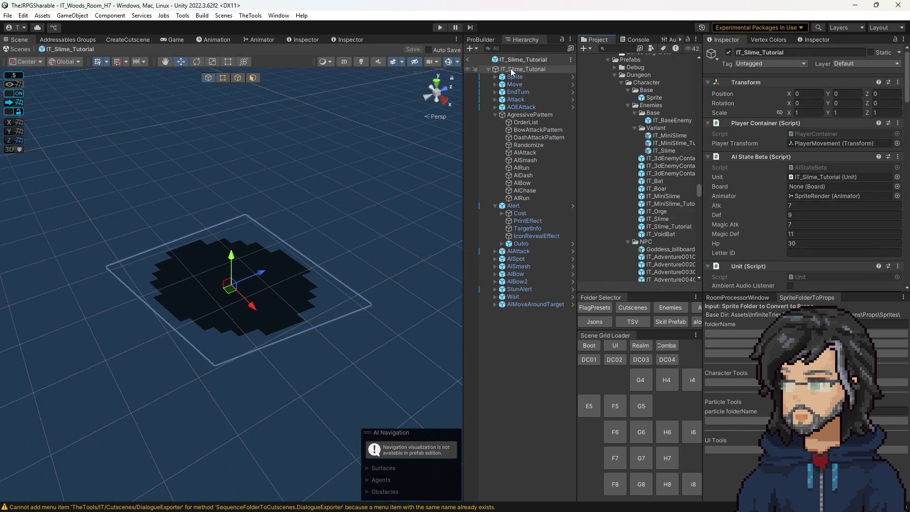
left_click(522, 115)
left_click(860, 156)
left_click(529, 146)
left_click(813, 151)
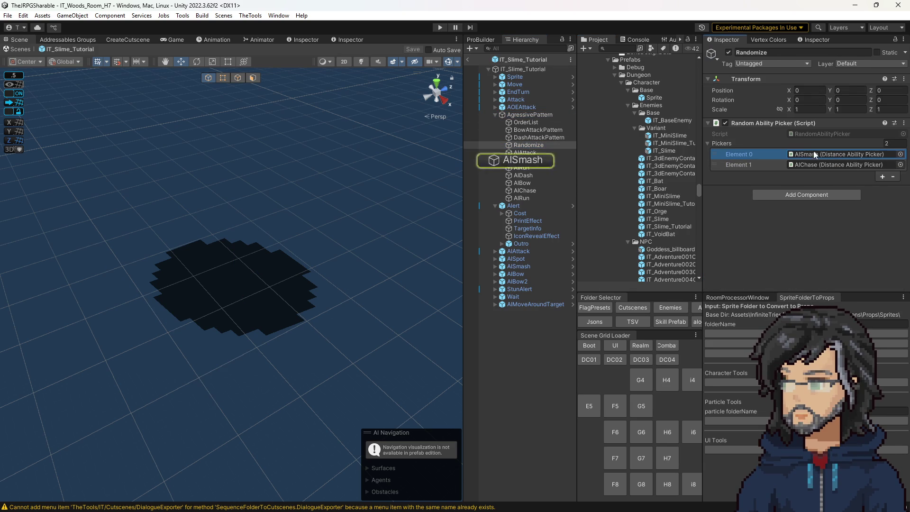
left_click(525, 160)
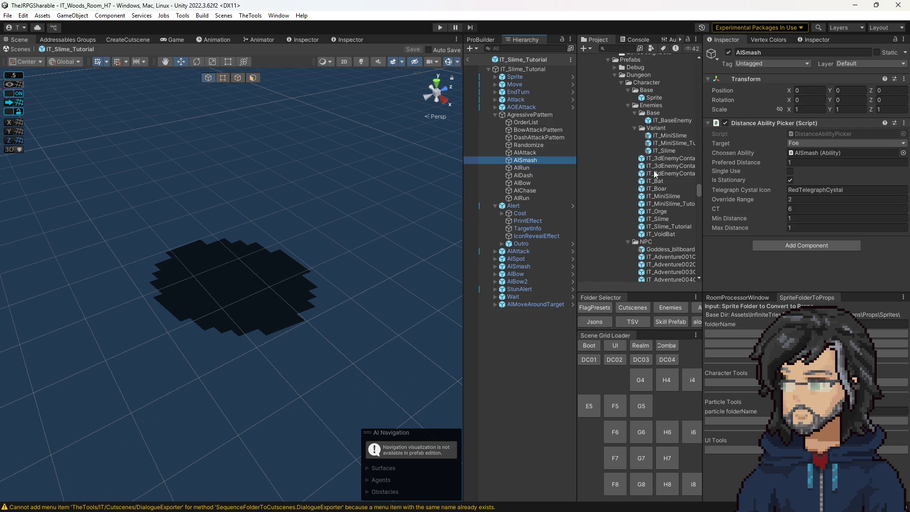
left_click(468, 59)
right_click(665, 150)
Create a Prefab Variant of IT_Slime and rename it IT_Slime_Tutorial.
mouse_move(666, 153)
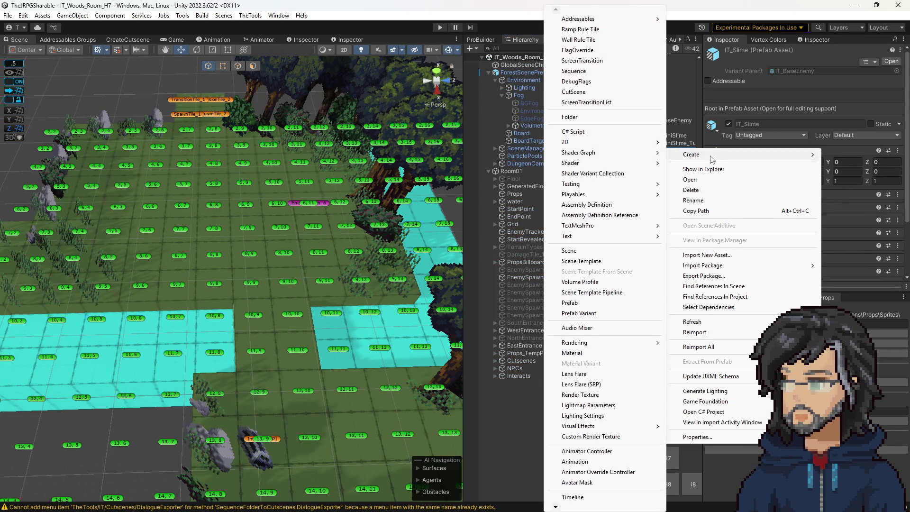
left_click(587, 313)
double_click(682, 158)
type("_Tutorial")
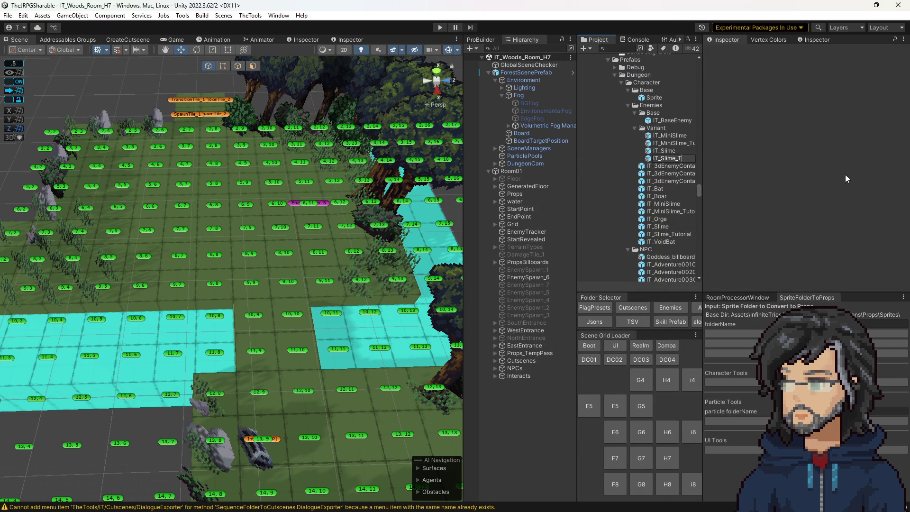
key("Return")
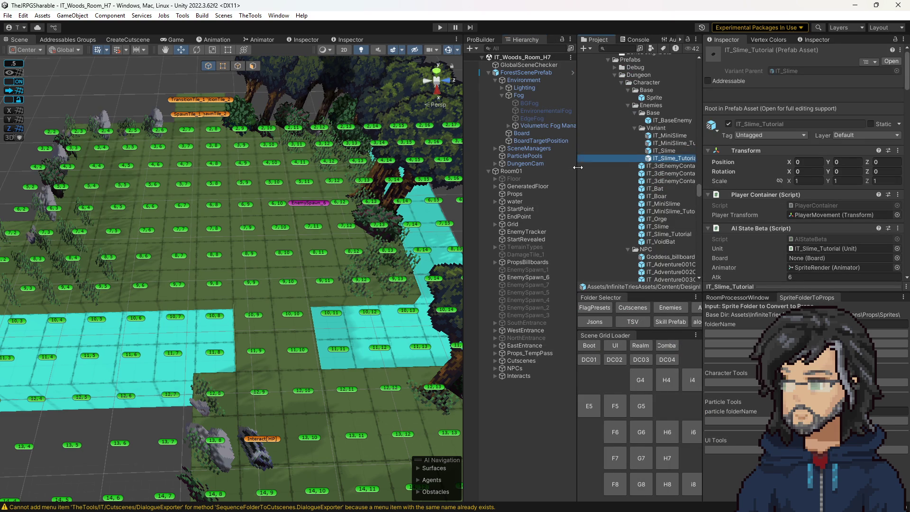
left_click_drag(574, 166, 518, 169)
Set the IT_MiniSlime_Tutorial variant's addressable name to IT_MiniSlime_Tutorial.
left_click(609, 211)
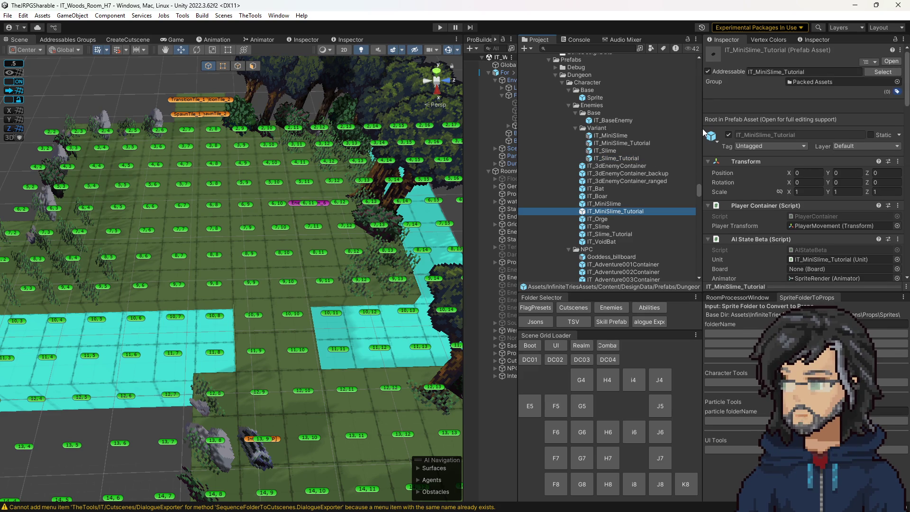
left_click(766, 73)
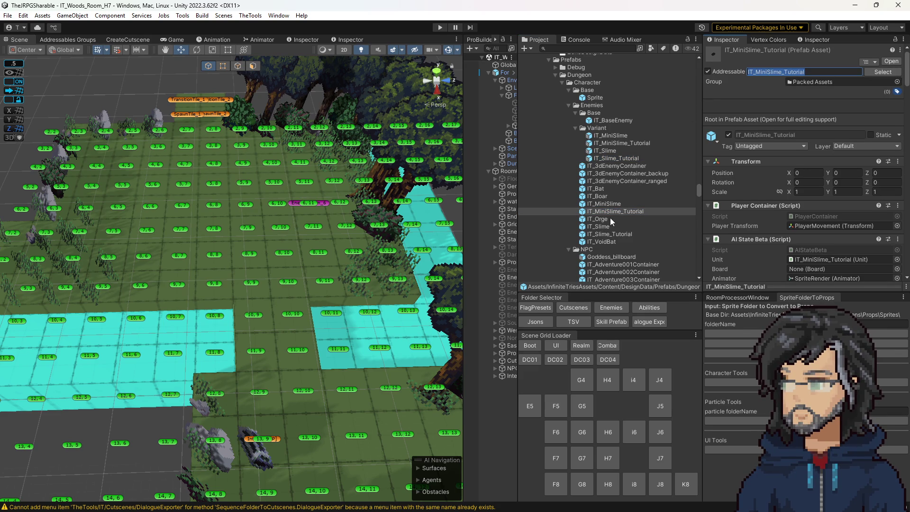
left_click(633, 142)
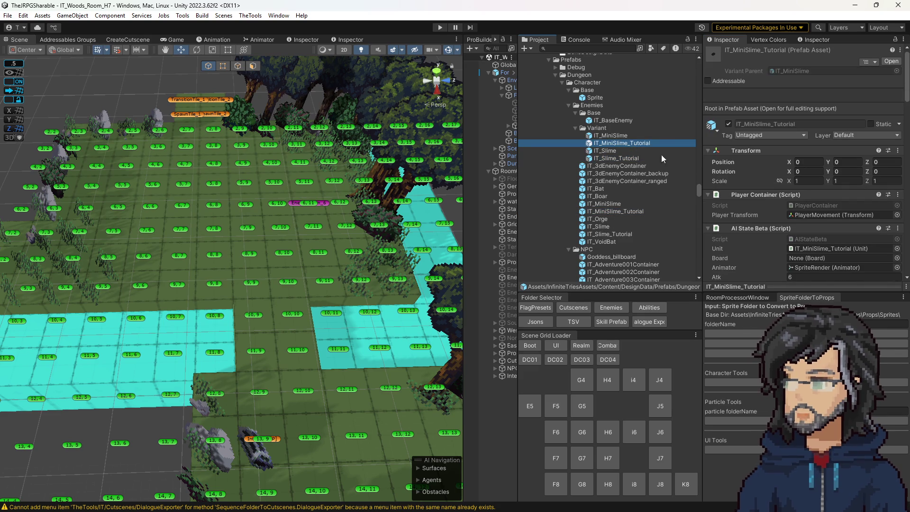
left_click(624, 210)
left_click(727, 70)
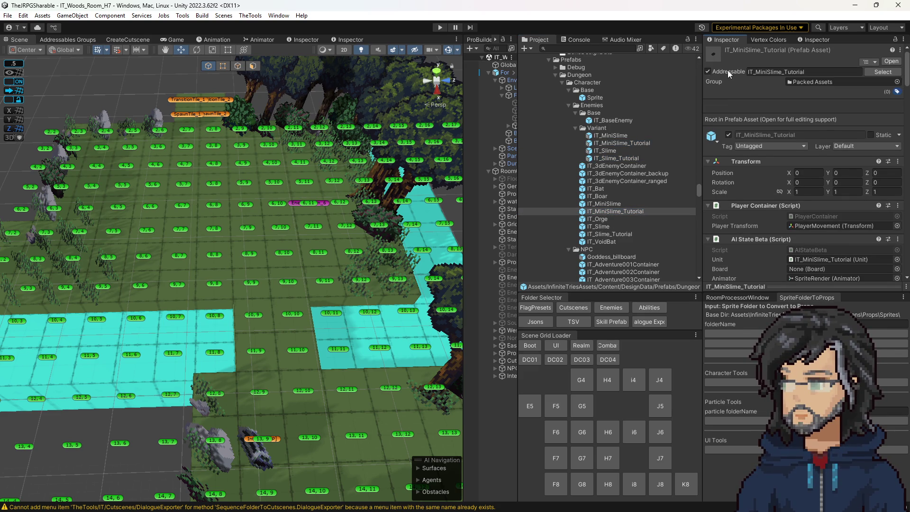
left_click(615, 143)
left_click(757, 81)
type("IT_MiniSlime_Tutorial")
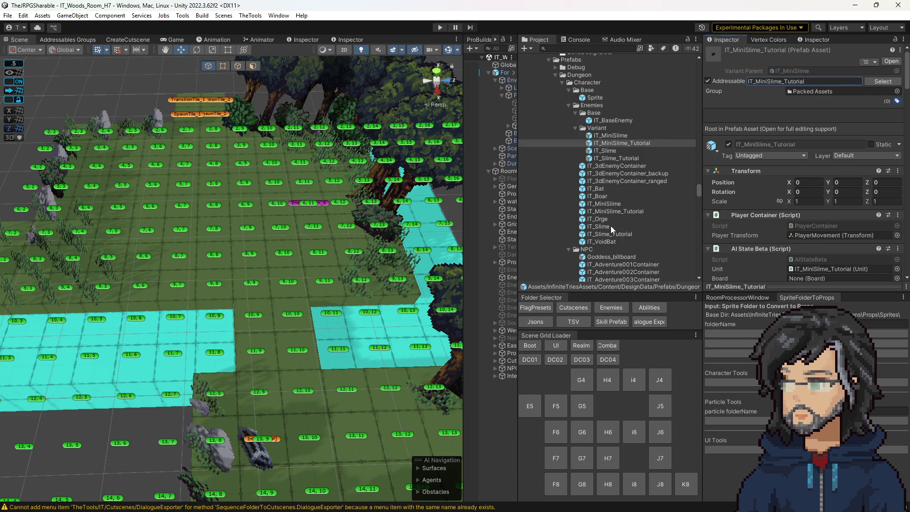
Set the IT_Slime variant's addressable name to IT_Slime.
left_click(602, 227)
left_click(788, 71)
left_click(600, 151)
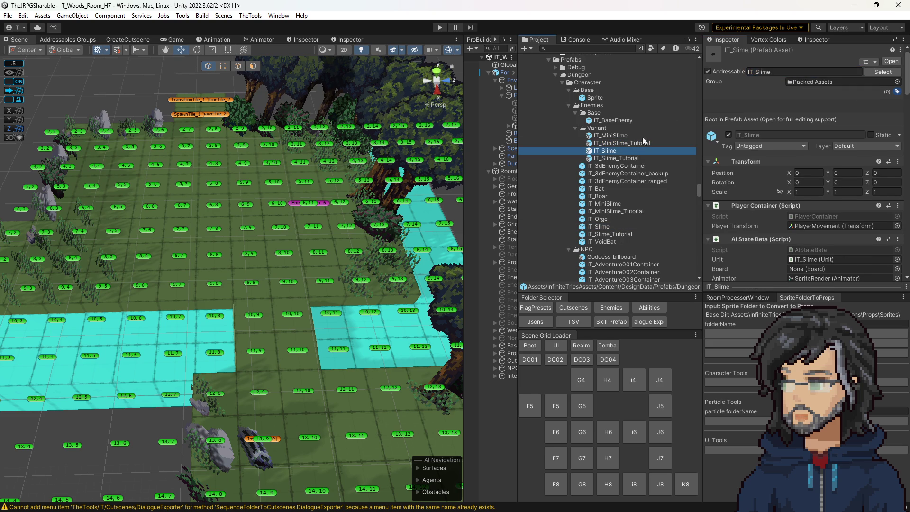
left_click(776, 81)
type("IT_Slime")
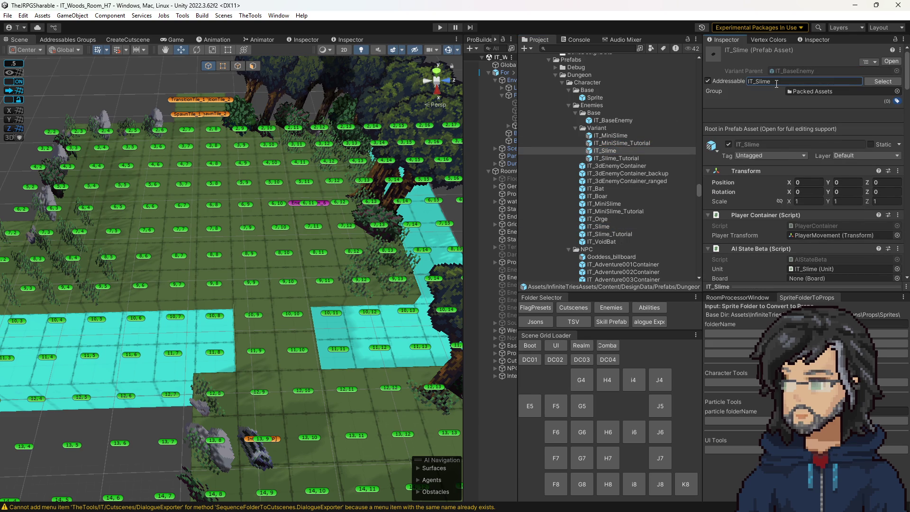
Replace the IT_Slime_Tutorial variant's long address path with IT_Slime_Tutorial.
left_click(619, 211)
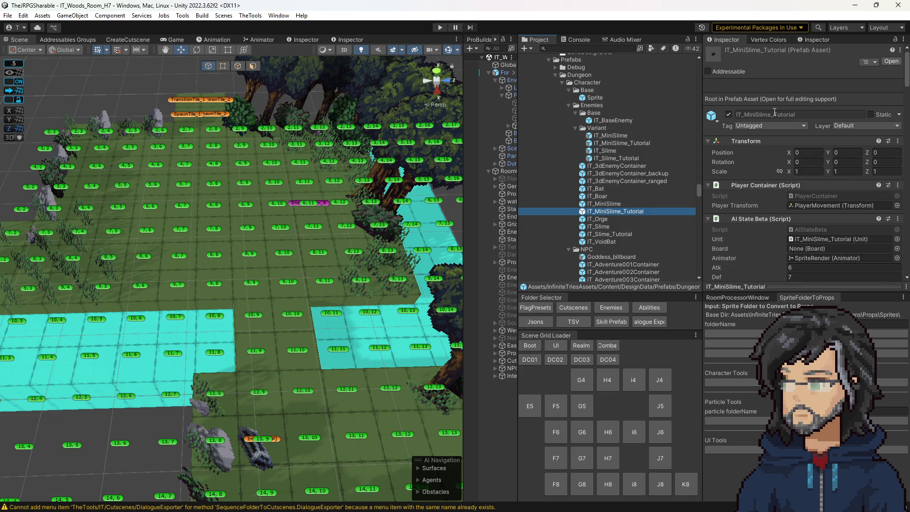
scroll(791, 204, "down", 2)
scroll(793, 203, "up", 2)
key("Down")
key("Down")
key("Down")
left_click(769, 72)
left_click(629, 158)
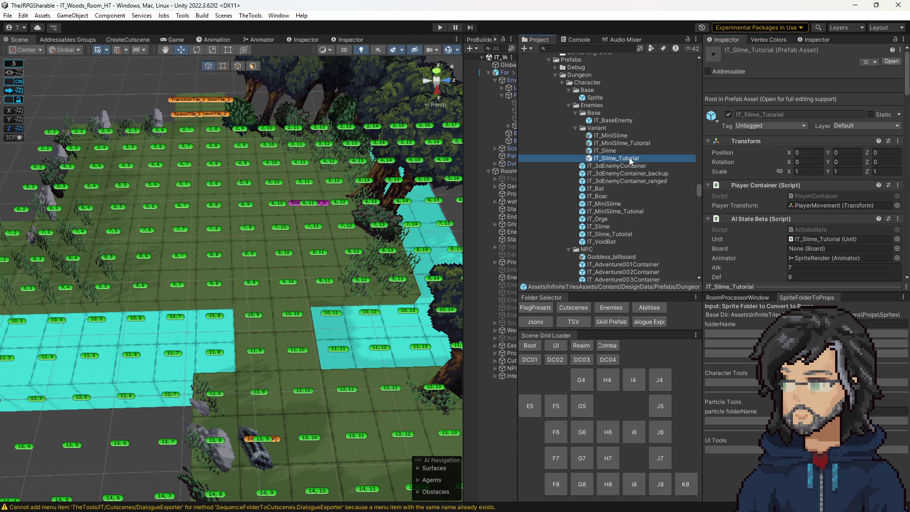
left_click(778, 82)
key("ctrl+a")
type("IT_Slime_Tutorial")
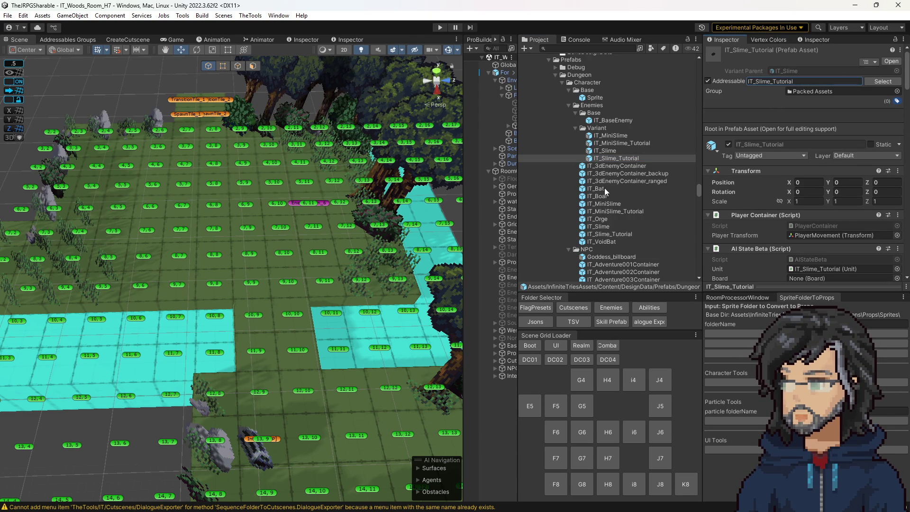
Compare the original IT_Slime and IT_Slime_Tutorial prefabs' addresses with the new variants.
left_click(607, 226)
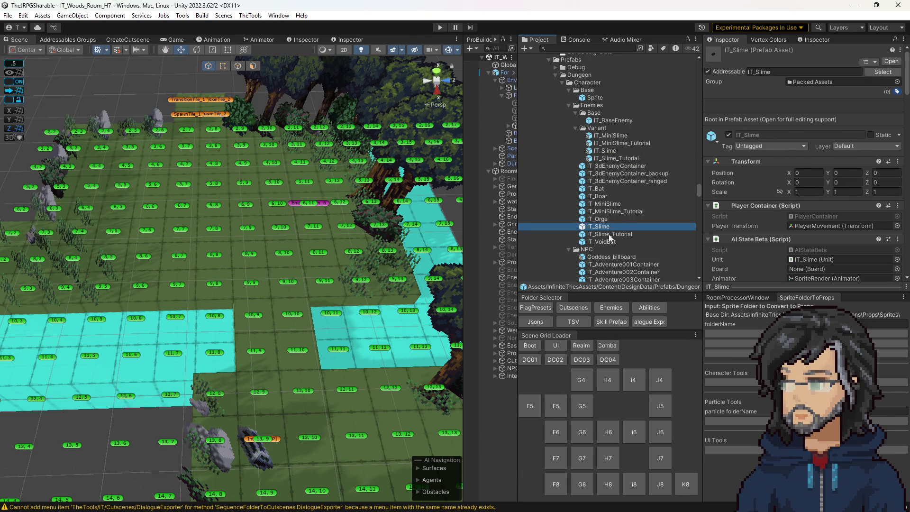
left_click(604, 233)
left_click(607, 226)
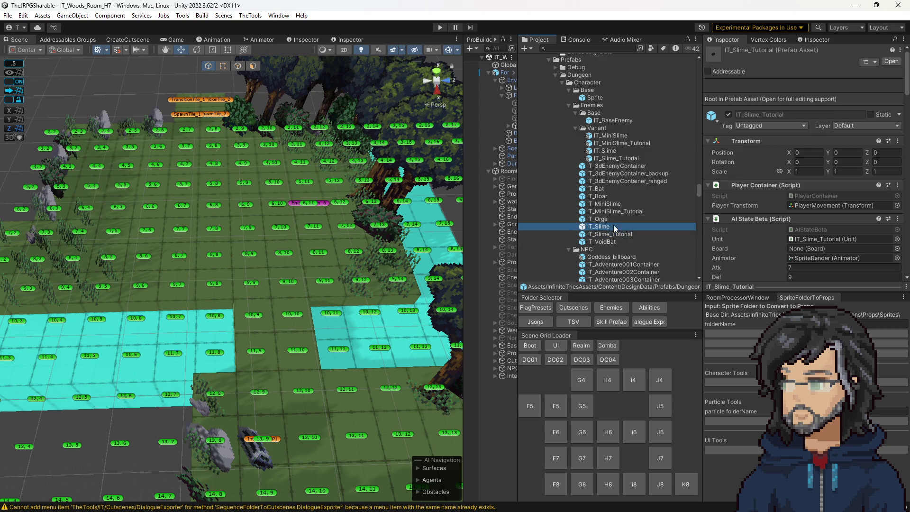
left_click(750, 72)
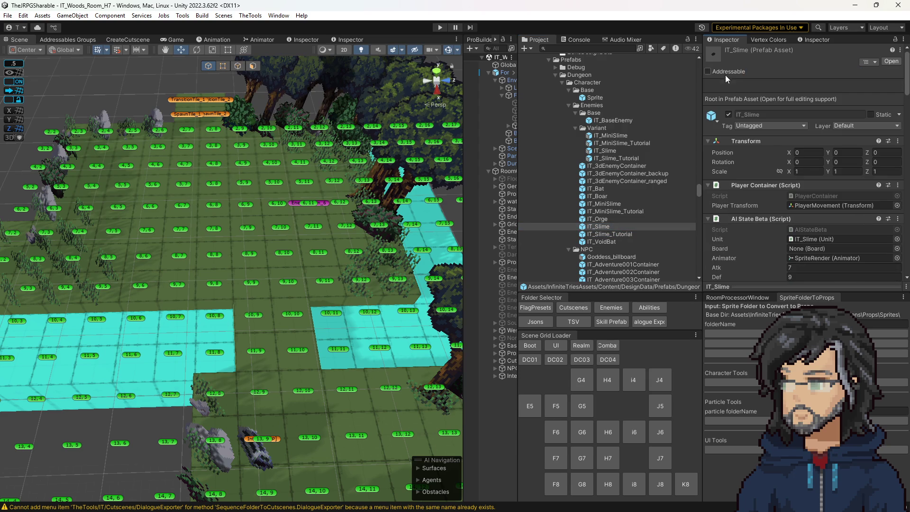
left_click(604, 151)
left_click(613, 158)
left_click(621, 142)
Check the IT_MiniSlime variant against the original MiniSlime, Slime and IT_Boar prefabs.
left_click(619, 136)
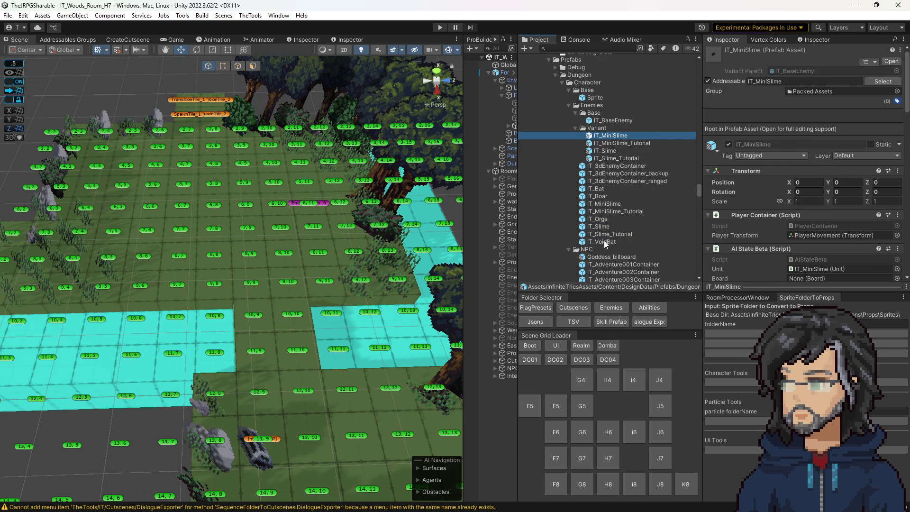
left_click(608, 204)
left_click(608, 210)
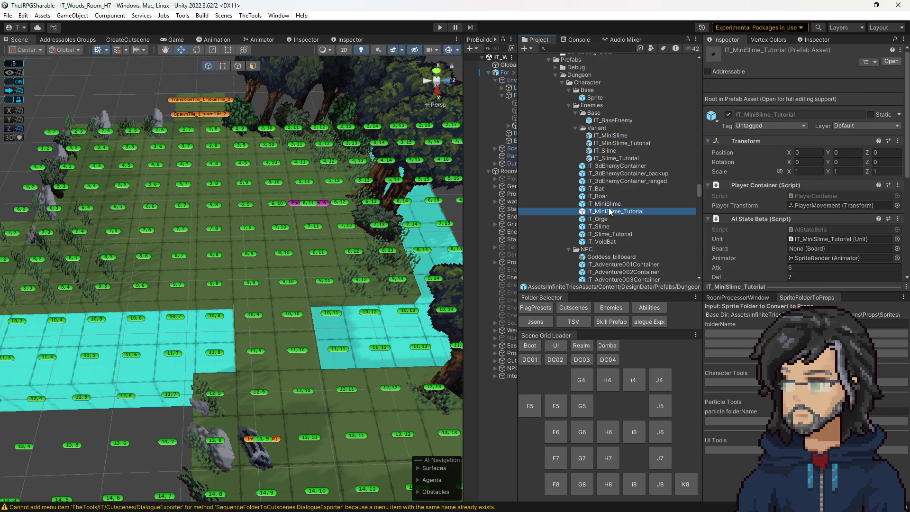
left_click(608, 235)
left_click(607, 226)
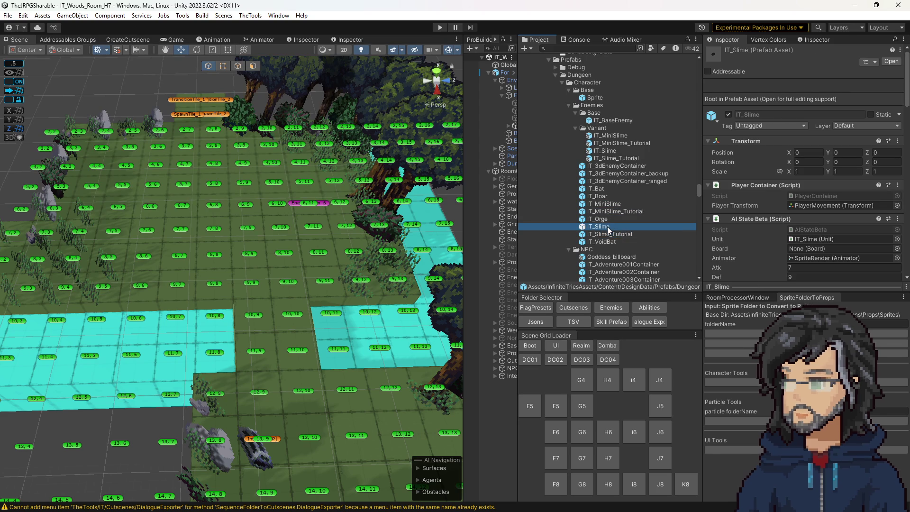
left_click_drag(389, 269, 419, 260)
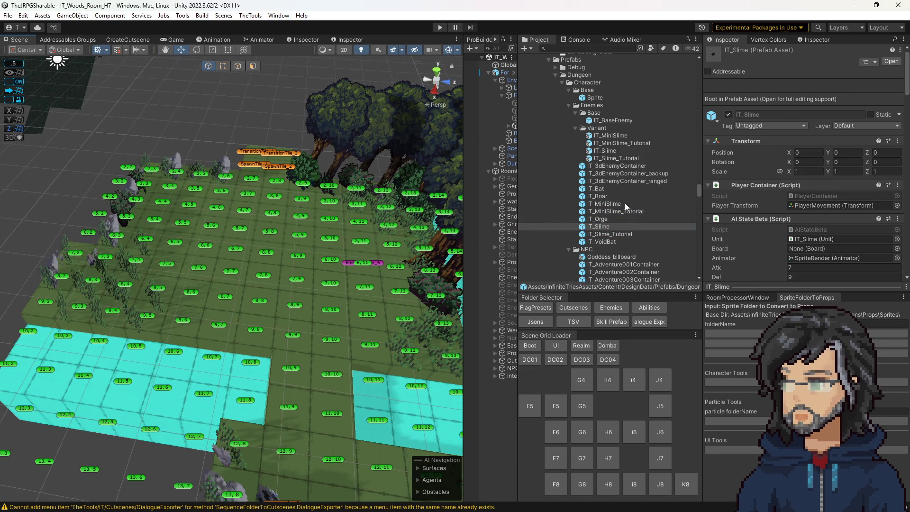
left_click(601, 195)
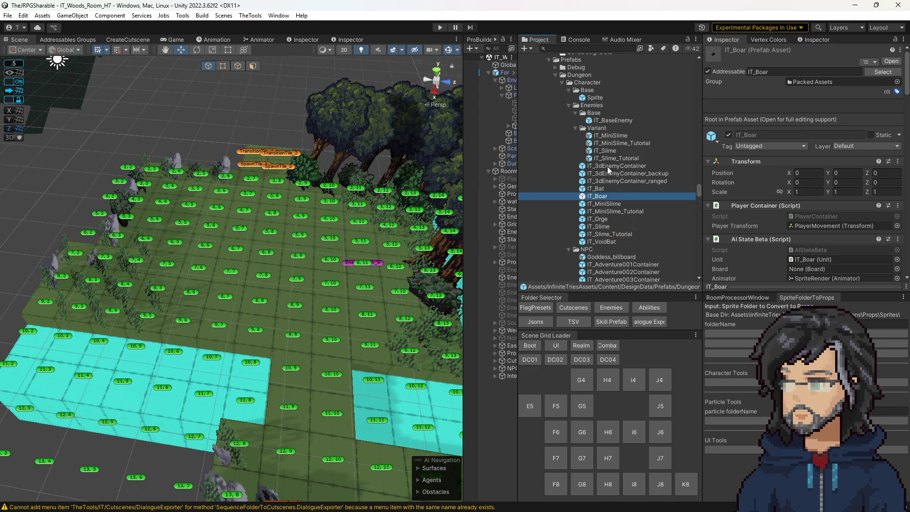
right_click(607, 120)
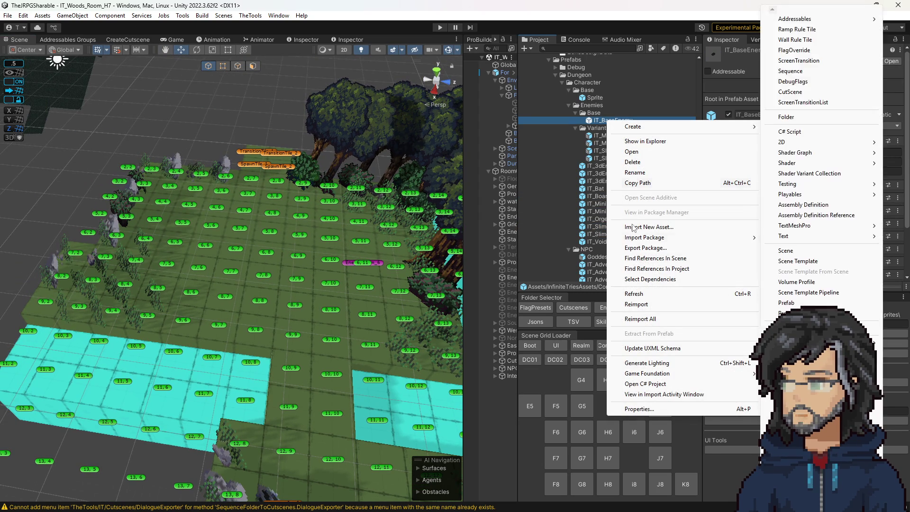
Make a Prefab Variant of IT_BaseEnemy named IT_Boar, file it under Variant, and open the original IT_Boar.
mouse_move(687, 126)
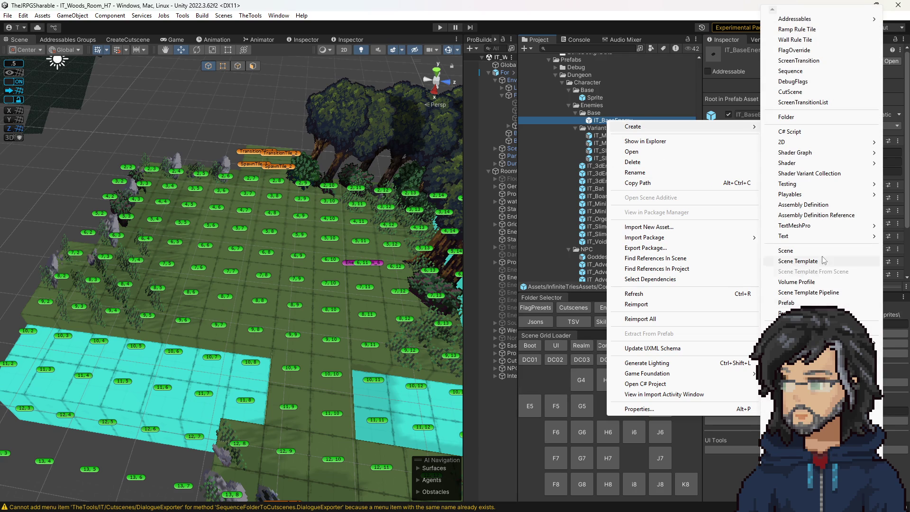
left_click(791, 313)
type("IT_Boar")
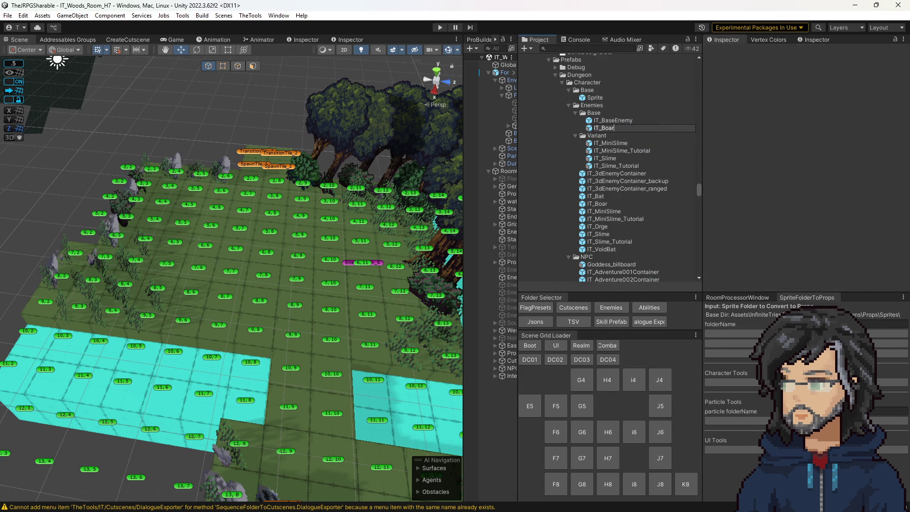
key("Return")
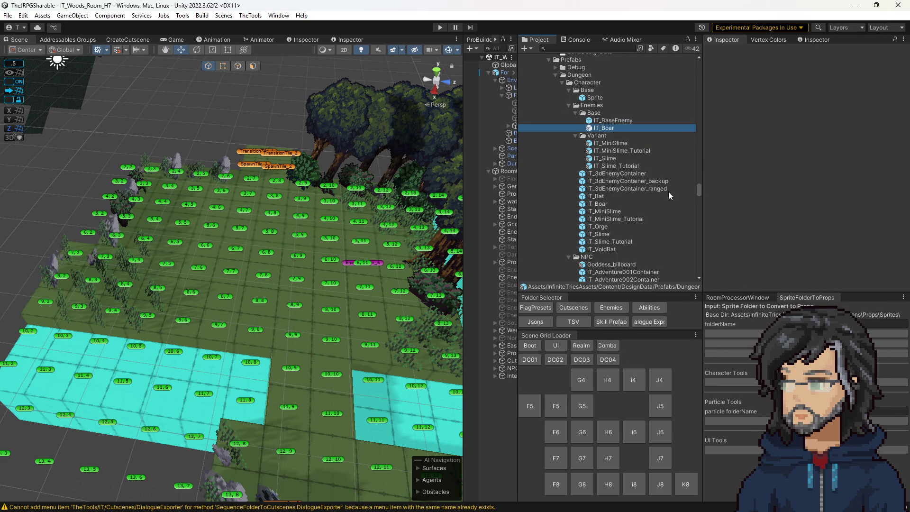
left_click_drag(595, 137, 596, 136)
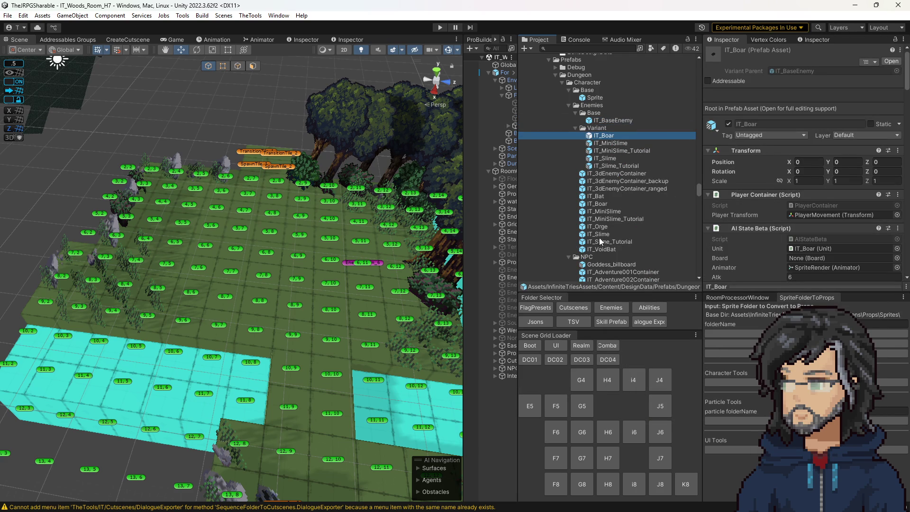
double_click(597, 203)
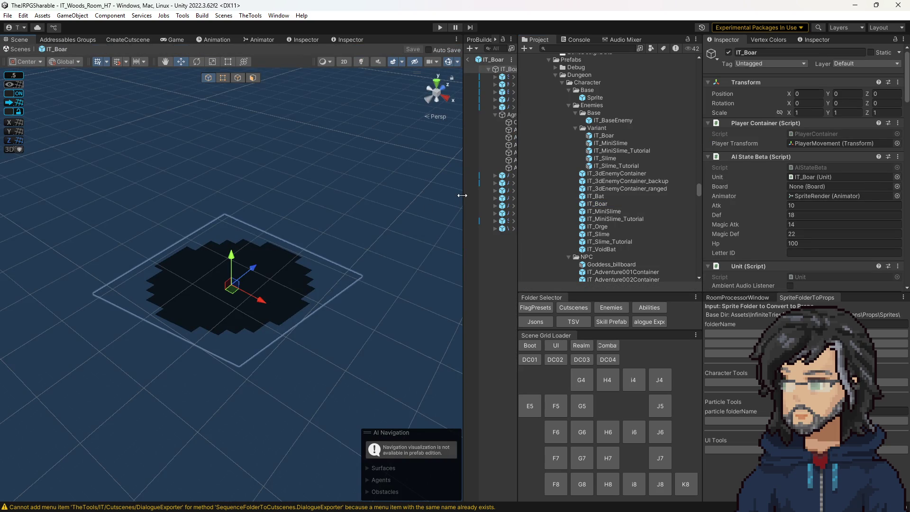
Inspect the original IT_Boar's Ordered picker and its AICharge and AISmash abilities.
left_click_drag(461, 195, 391, 189)
left_click(452, 121)
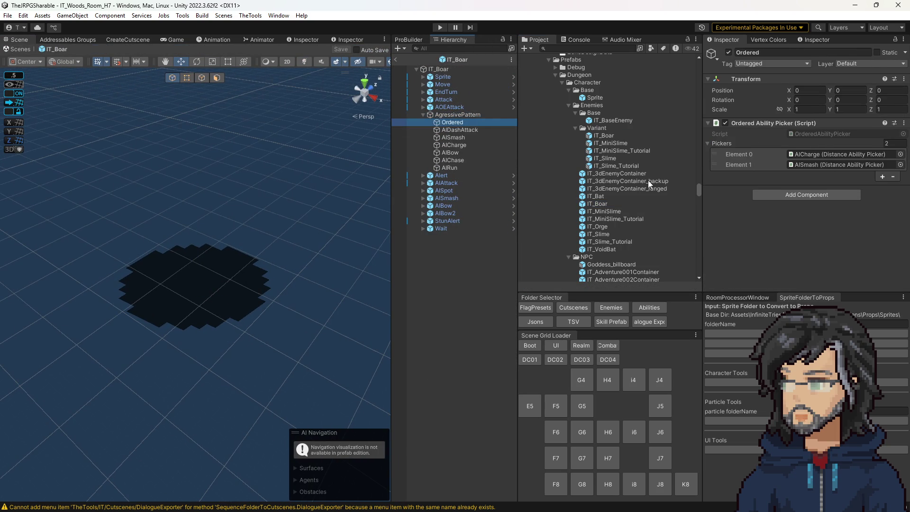
left_click(457, 114)
left_click(803, 154)
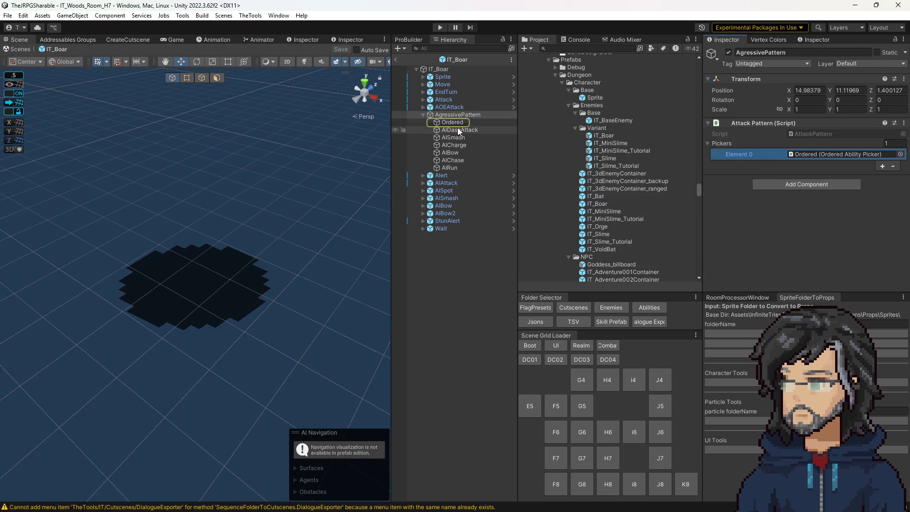
left_click(455, 123)
left_click(814, 154)
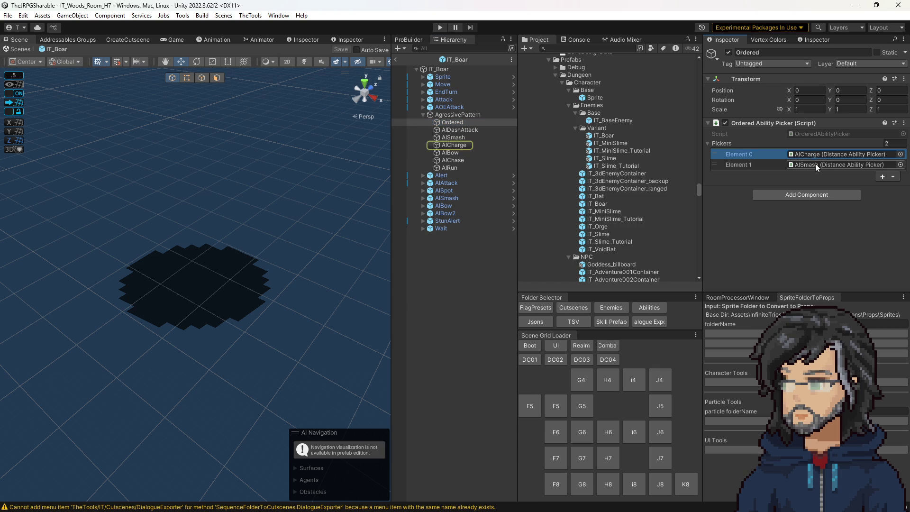
left_click(814, 164)
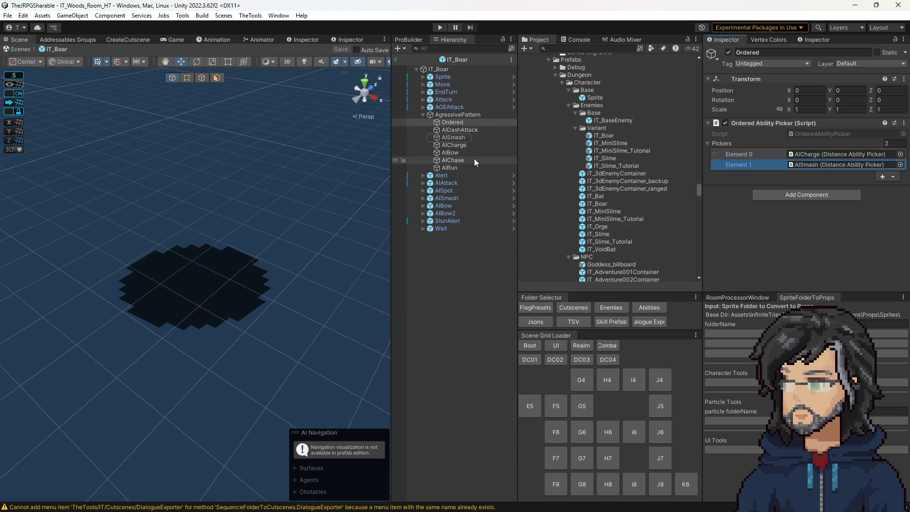
left_click(453, 137)
left_click(454, 122)
In the IT_Boar variant, move Ordered under AgressivePattern and make it the first picker.
double_click(598, 136)
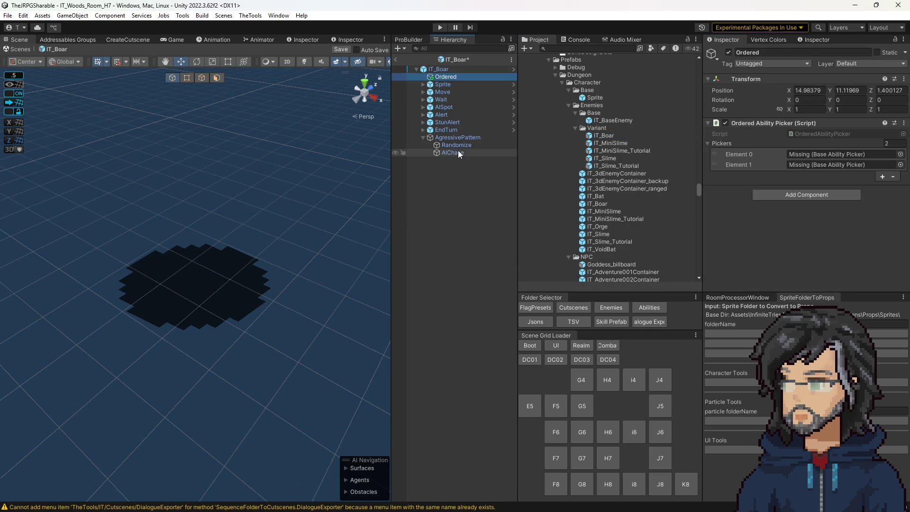
mouse_move(446, 77)
left_mouse_down()
mouse_move(457, 145)
mouse_move(810, 155)
left_mouse_up()
left_click(462, 130)
left_click(453, 147)
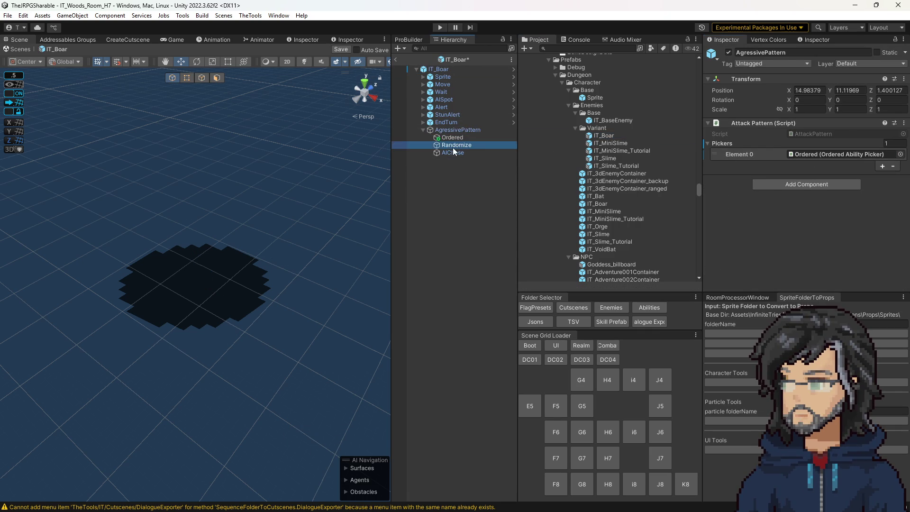
Check Ordered's empty ability slots, try assigning AIChase, then reopen the original IT_Boar.
left_click(461, 137)
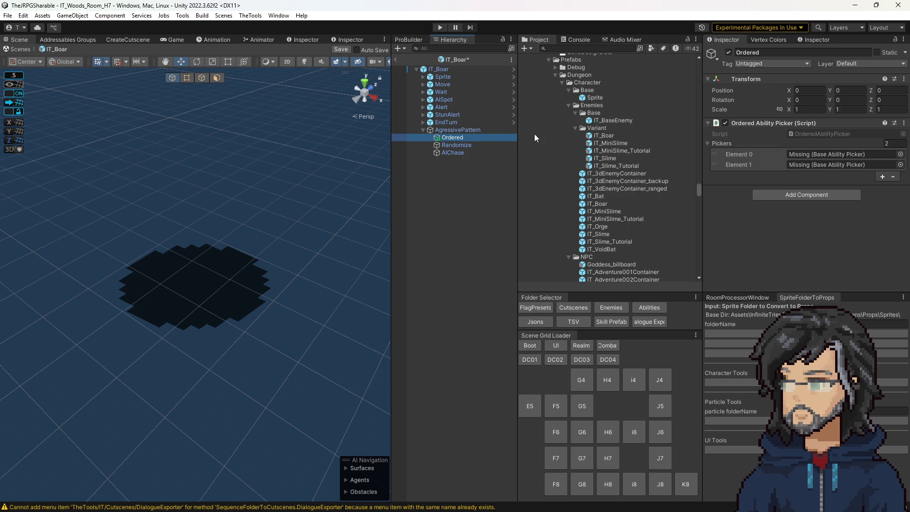
left_click_drag(450, 152, 782, 176)
left_click_drag(583, 204, 506, 196)
double_click(597, 203)
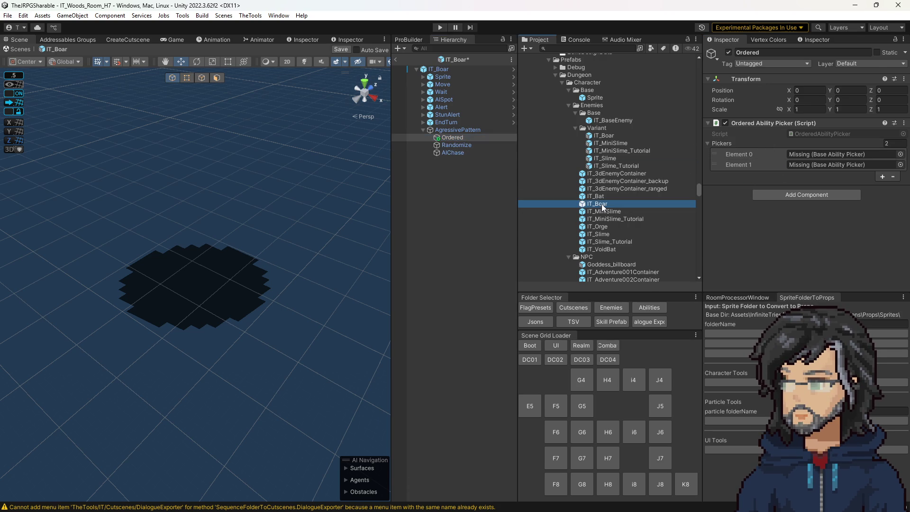
Save, then select AISmash, AICharge and the second AISmash in the original IT_Boar.
left_click(450, 278)
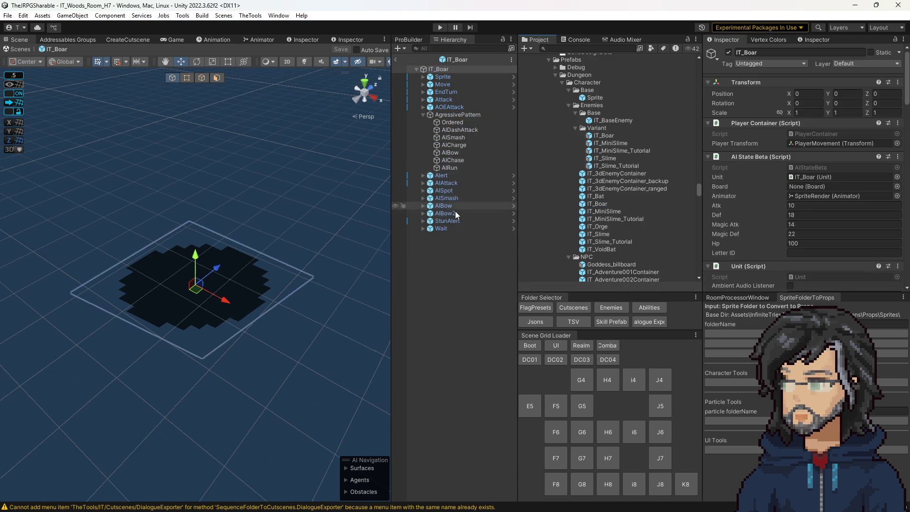
left_click(465, 137)
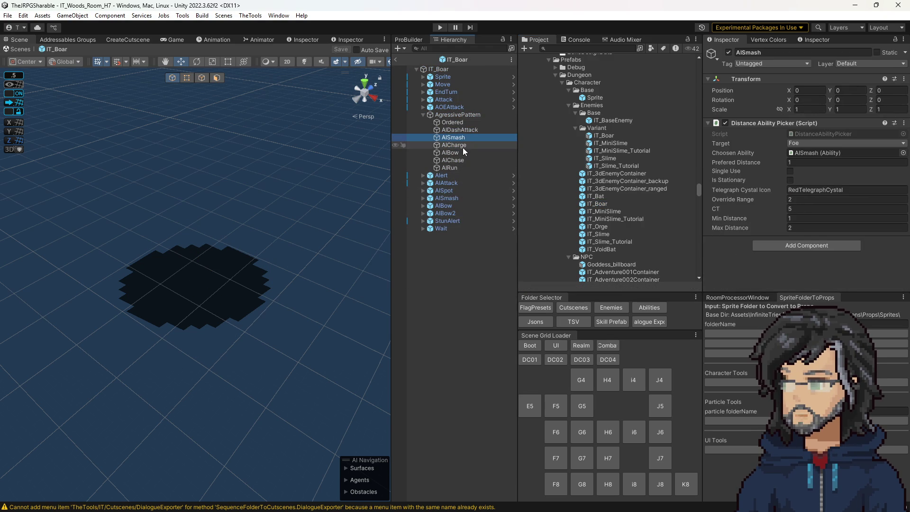
left_click(463, 147)
left_click(458, 137, "ctrl")
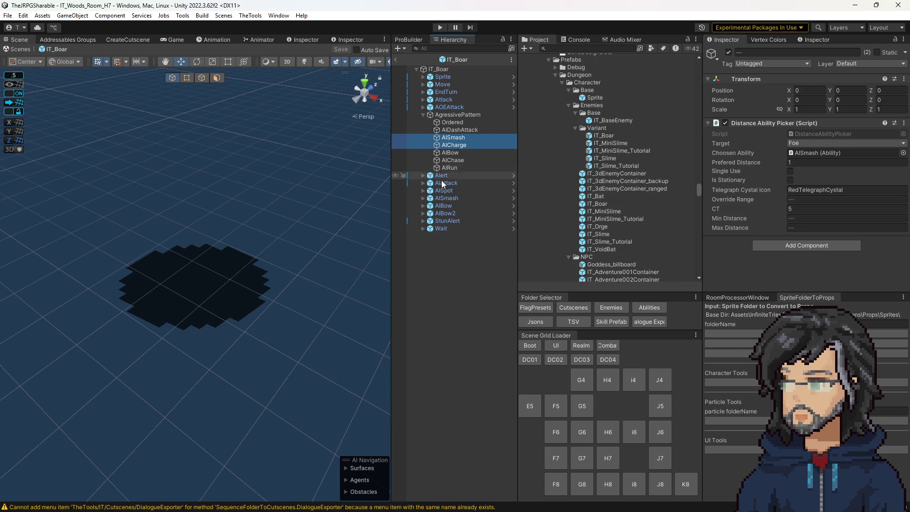
left_click(459, 199, "ctrl")
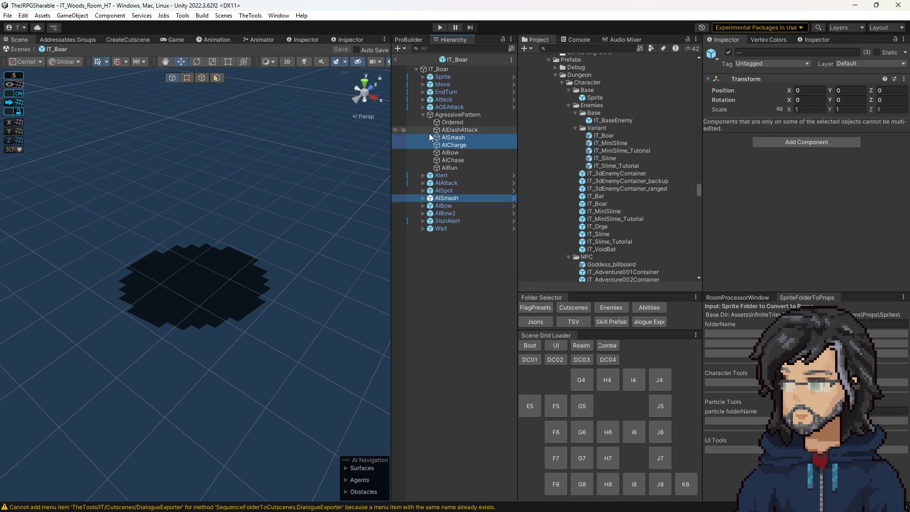
Paste the copied abilities under the IT_Boar variant's root object.
double_click(608, 136)
left_click(462, 245)
key("ctrl+v")
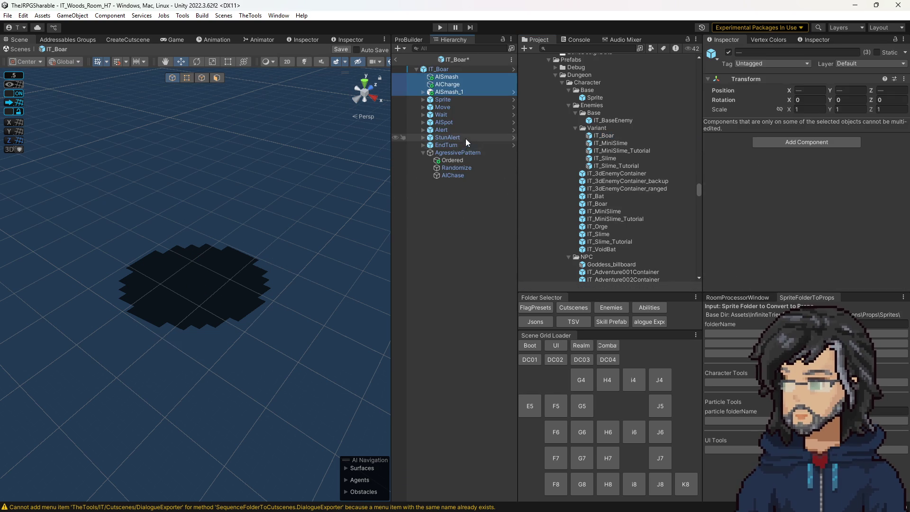
left_click_drag(452, 181, 428, 181)
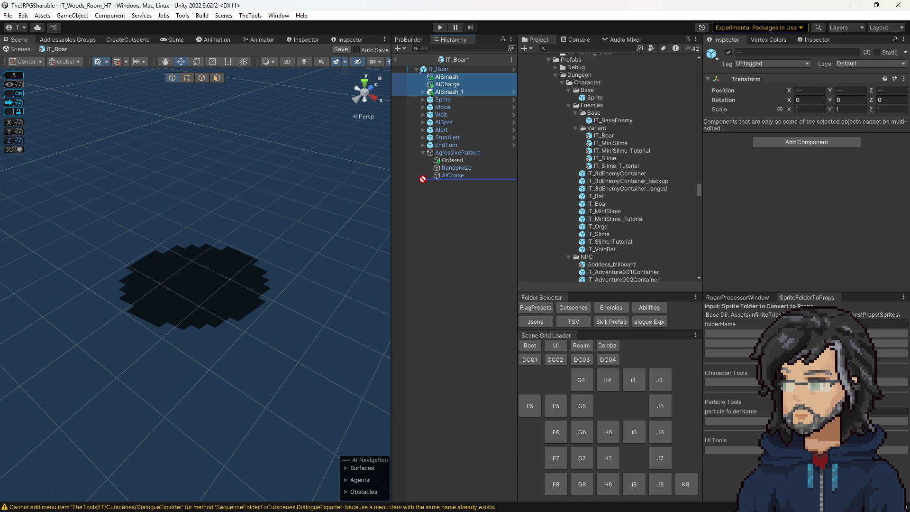
left_click(438, 68)
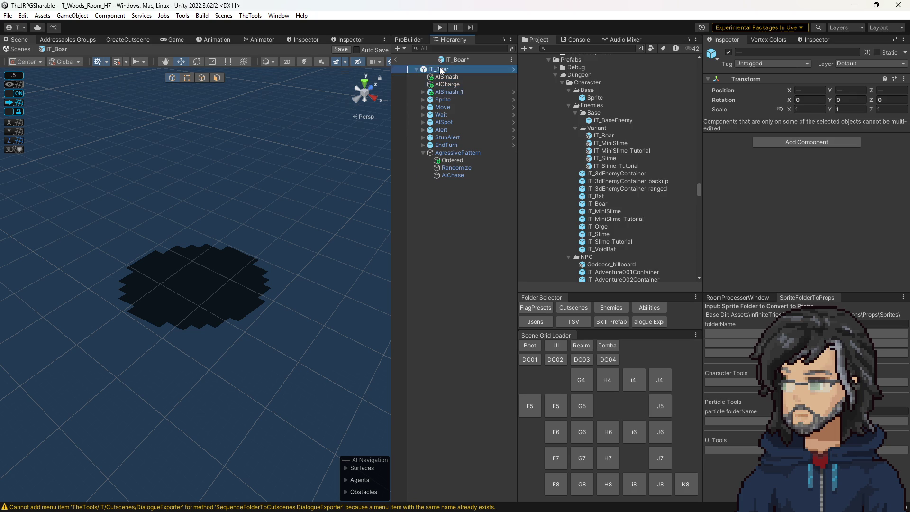
Move AISmash and AICharge under AgressivePattern.
left_click(446, 76)
left_click(449, 91, "shift")
left_click_drag(446, 76, 451, 73)
left_click(449, 153)
left_click(456, 137)
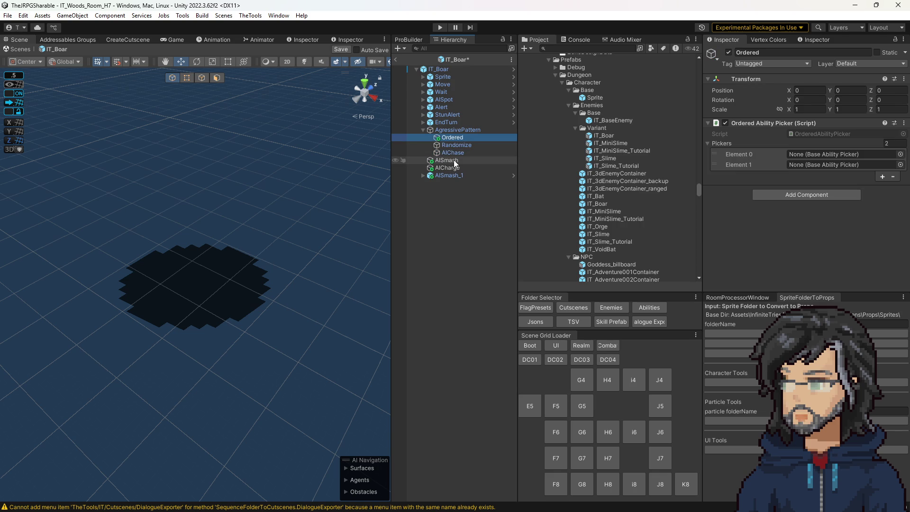
left_click(453, 168)
key("shift+Up")
left_click_drag(459, 140, 829, 165)
Fill the Ordered picker's two slots with AISmash and AICharge.
left_click(456, 138)
left_click(812, 155)
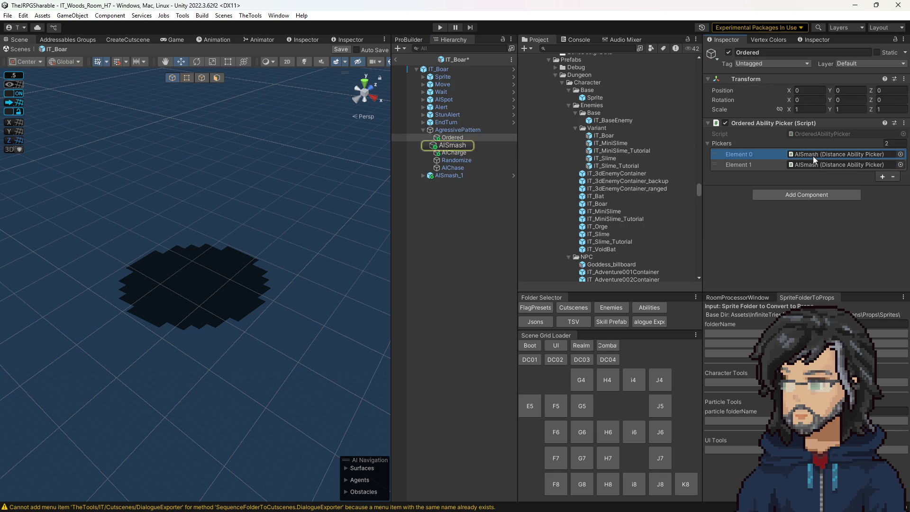
left_click(450, 148)
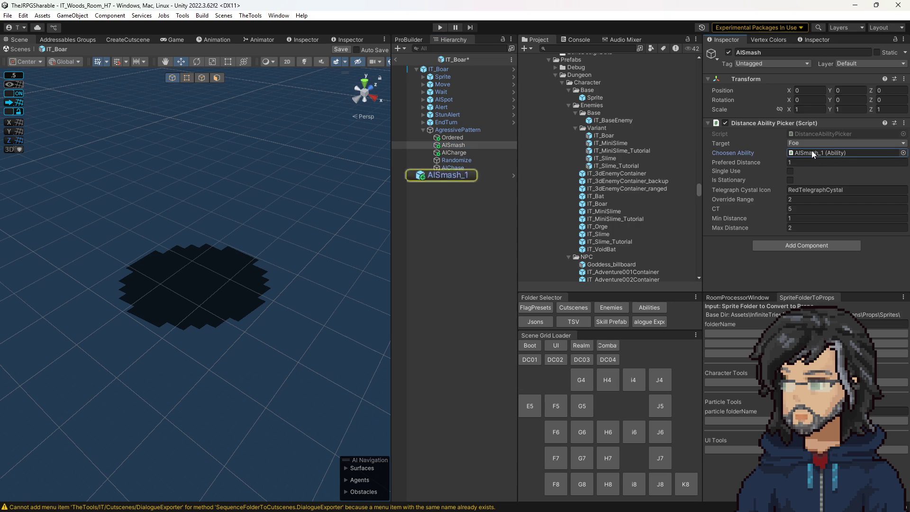
left_click(451, 153)
left_click(834, 152)
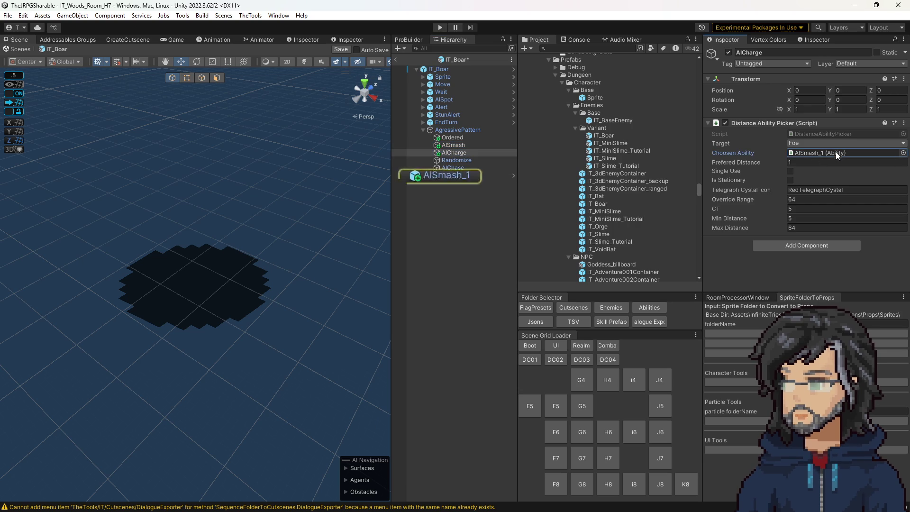
Rename the root-level AISmash_1 to AISmash.
left_click(460, 178)
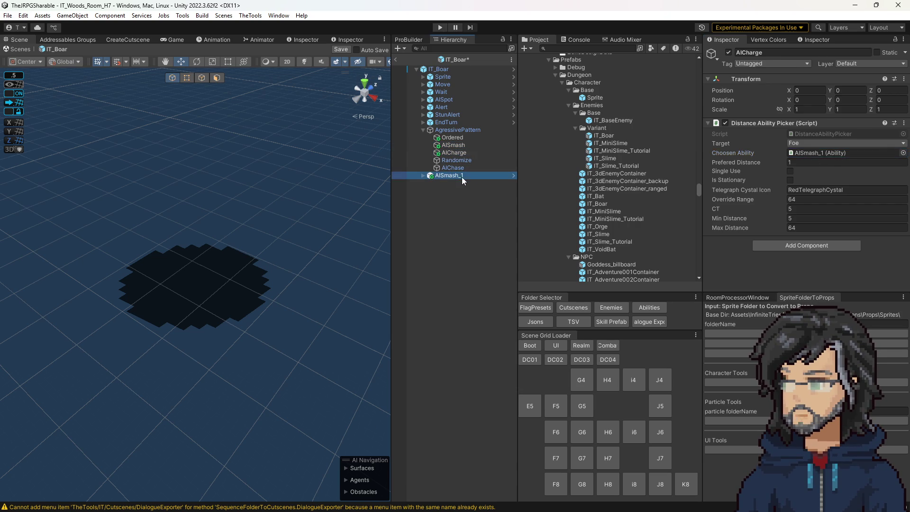
left_click(460, 176)
key("BackSpace")
key("BackSpace")
key("Return")
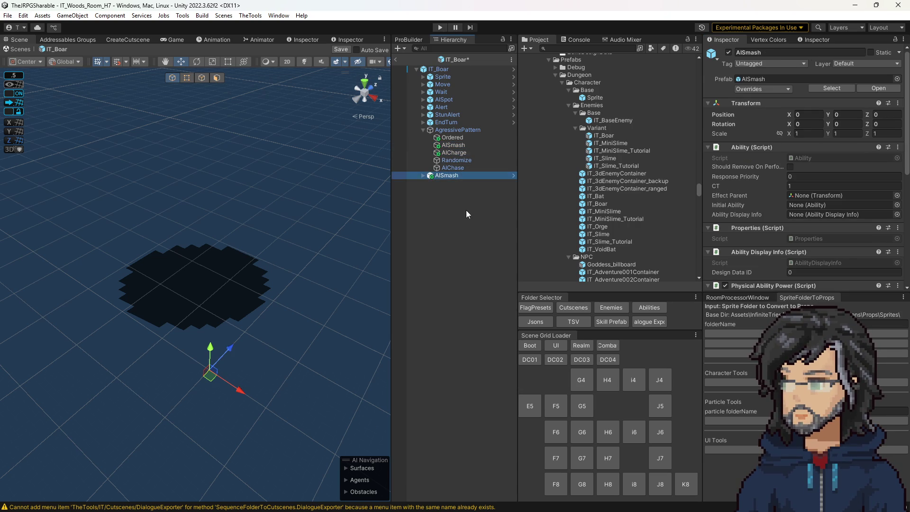
Review the AISmash, AICharge, Randomize, AIChase and AgressivePattern picker settings.
left_click(452, 145)
left_click(451, 152)
left_click(453, 160)
left_click(453, 168)
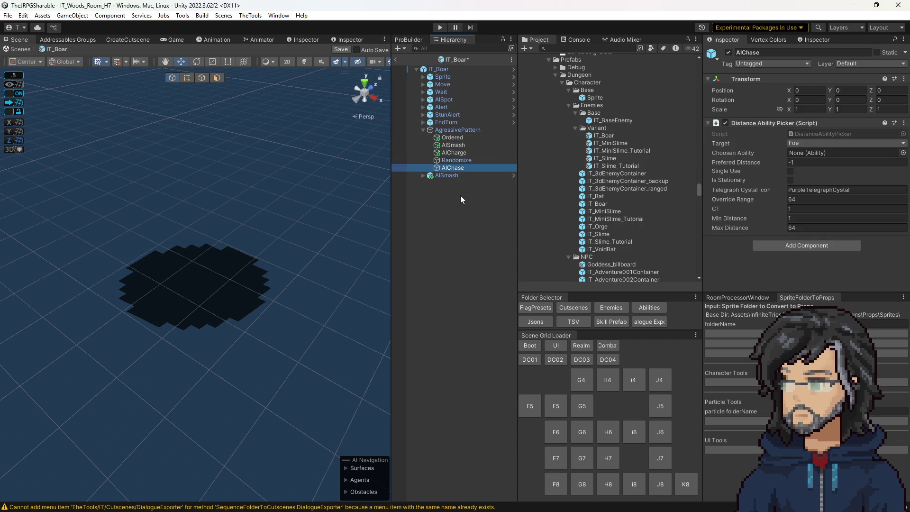
left_click(450, 174)
left_click(468, 132)
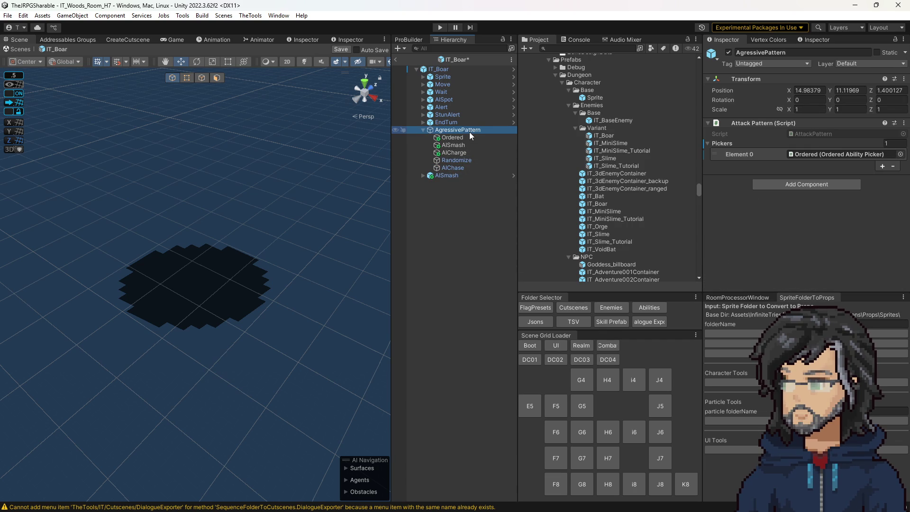
left_click(443, 69)
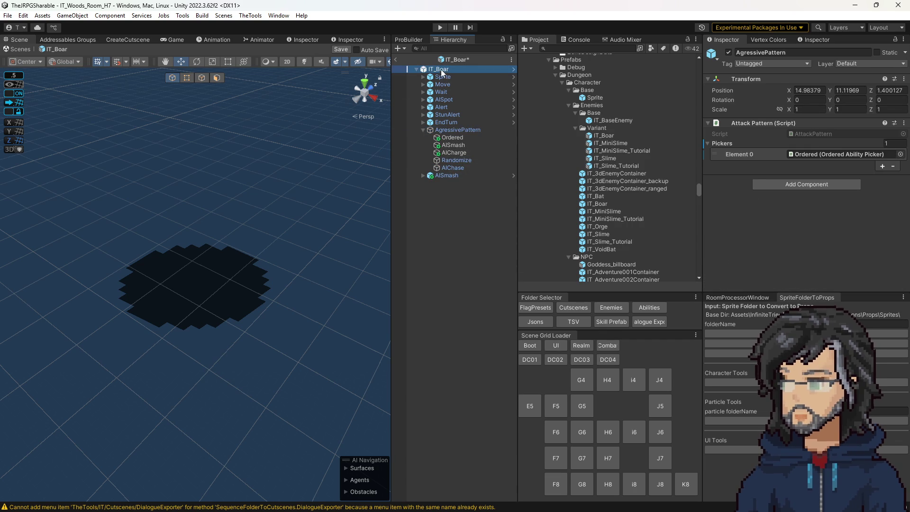
Scroll through IT_Boar's Inspector components down to the Loot settings.
scroll(779, 210, "down", 5)
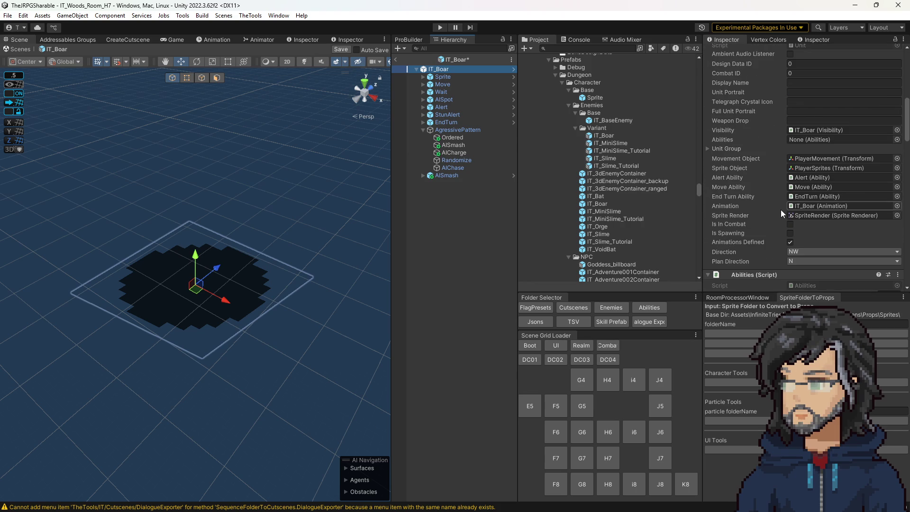
scroll(775, 203, "down", 5)
scroll(825, 197, "up", 12)
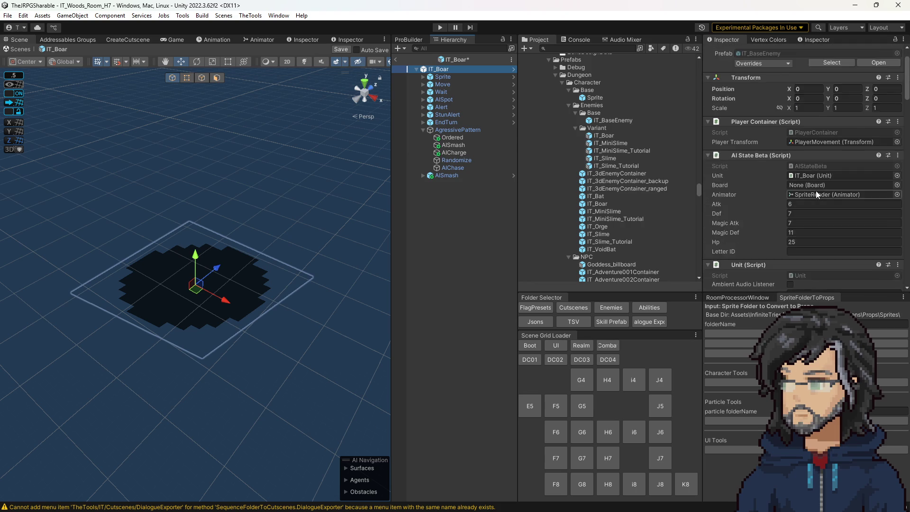
scroll(814, 220, "down", 5)
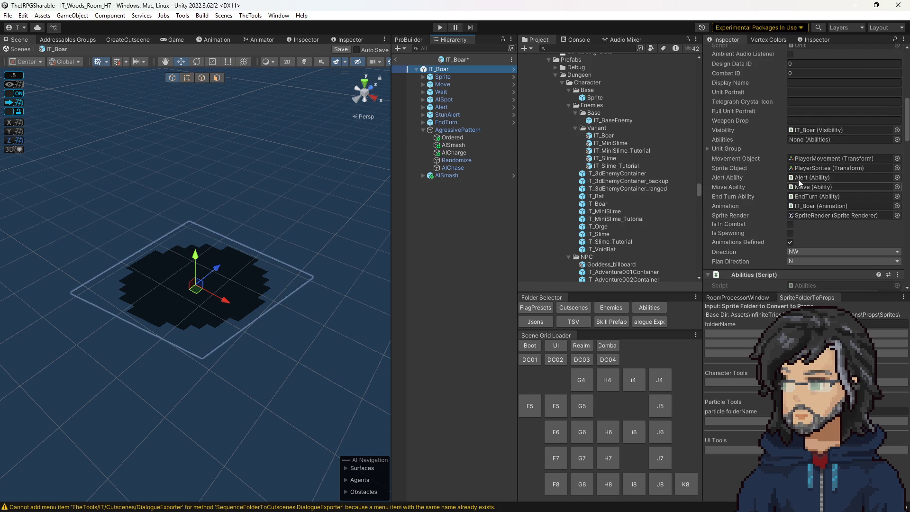
scroll(812, 194, "down", 10)
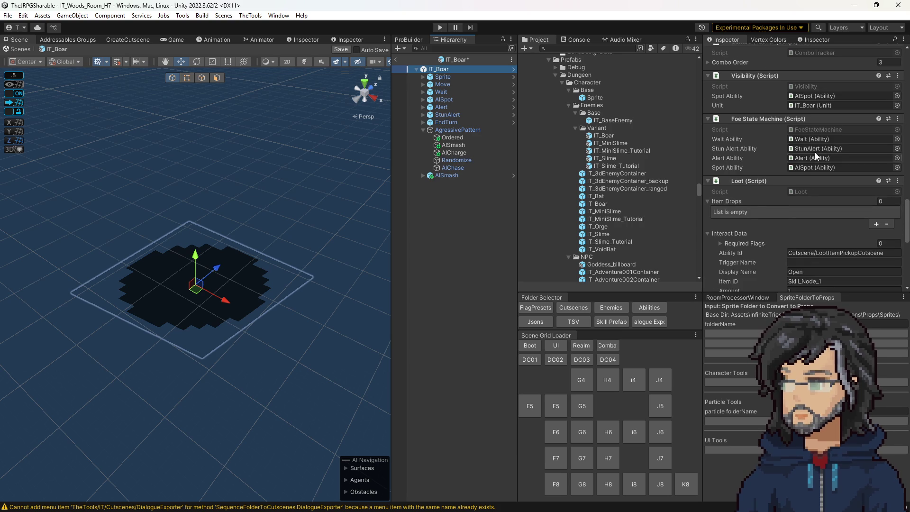
scroll(800, 192, "down", 10)
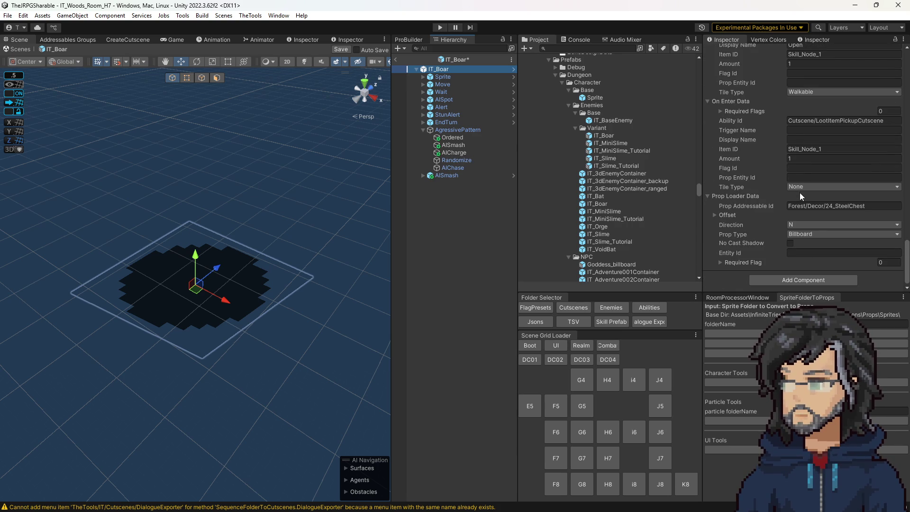
Open AgressivePattern's AttackPattern script in Visual Studio.
left_click(450, 138)
left_click(453, 131)
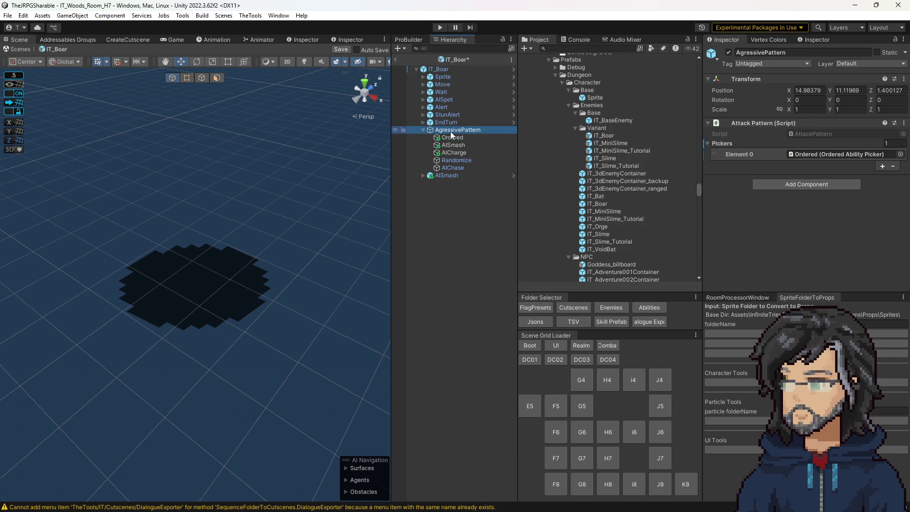
double_click(813, 133)
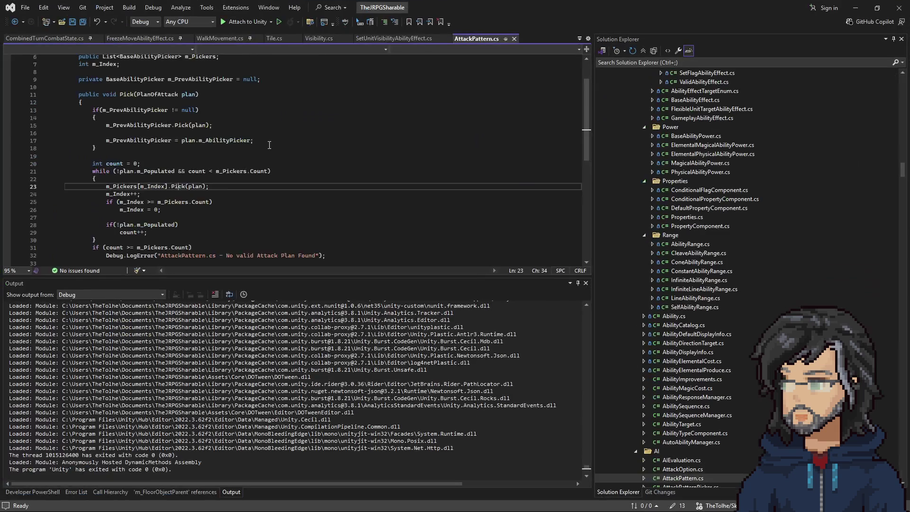
scroll(269, 144, "up", 2)
Find all AttackPattern references, inspect FoeAttackState.cs line 118, then return to Unity.
right_click(135, 86)
left_click(209, 160)
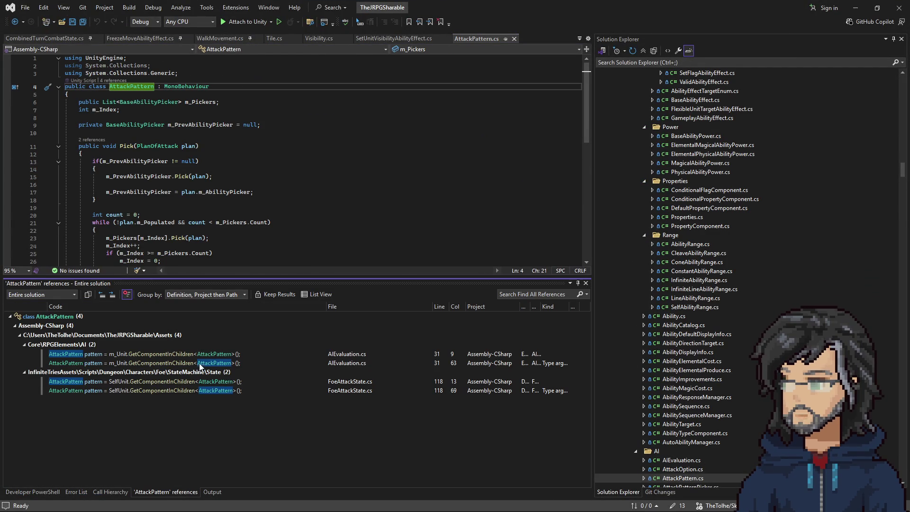
double_click(199, 383)
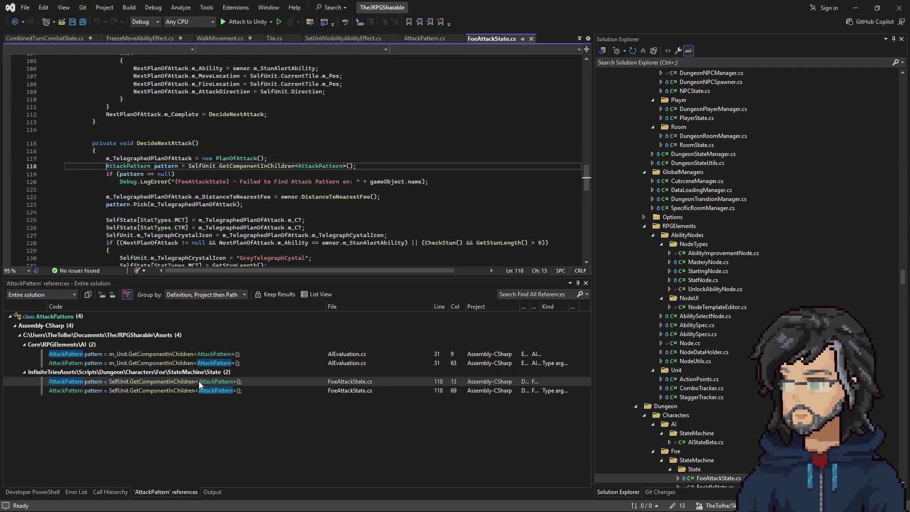
left_click_drag(131, 168, 356, 167)
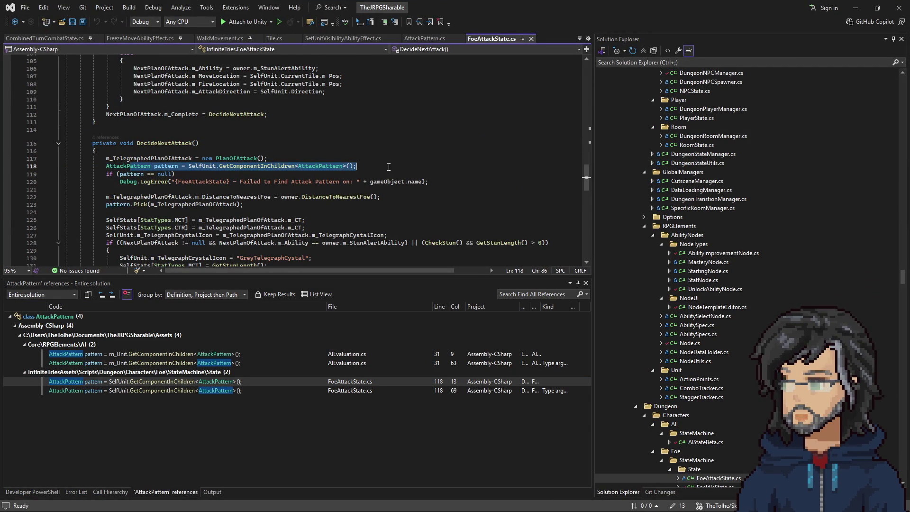
left_click(356, 167)
left_click(860, 8)
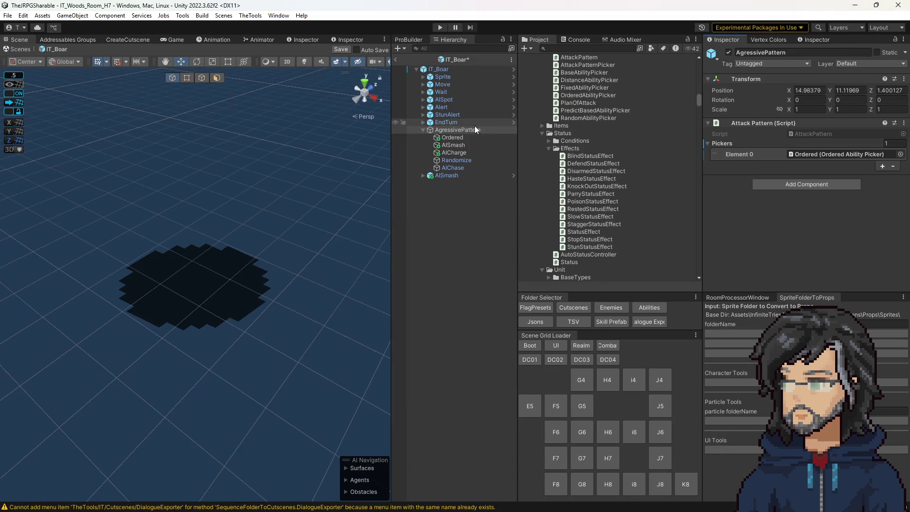
Save the IT_Boar prefab and exit back to the IT_Woods_Room_H7 scene.
left_click(459, 217)
key("ctrl+s")
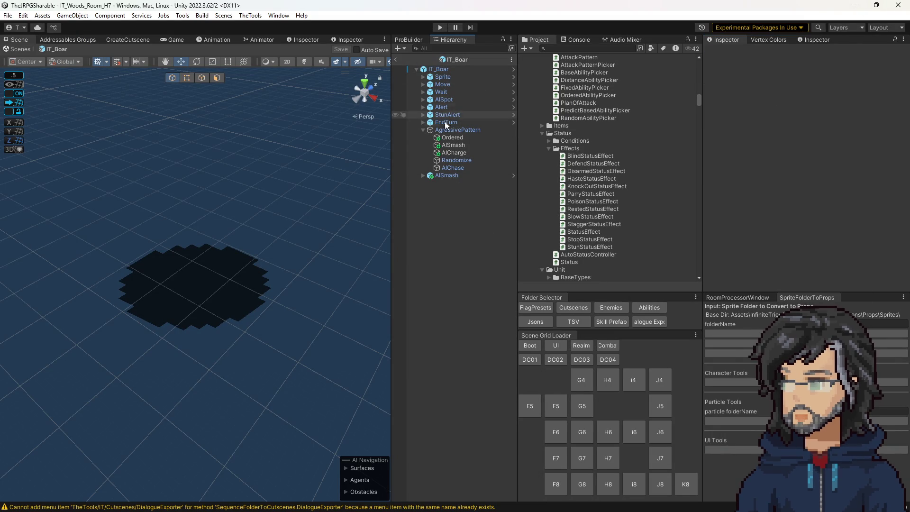
left_click(443, 59)
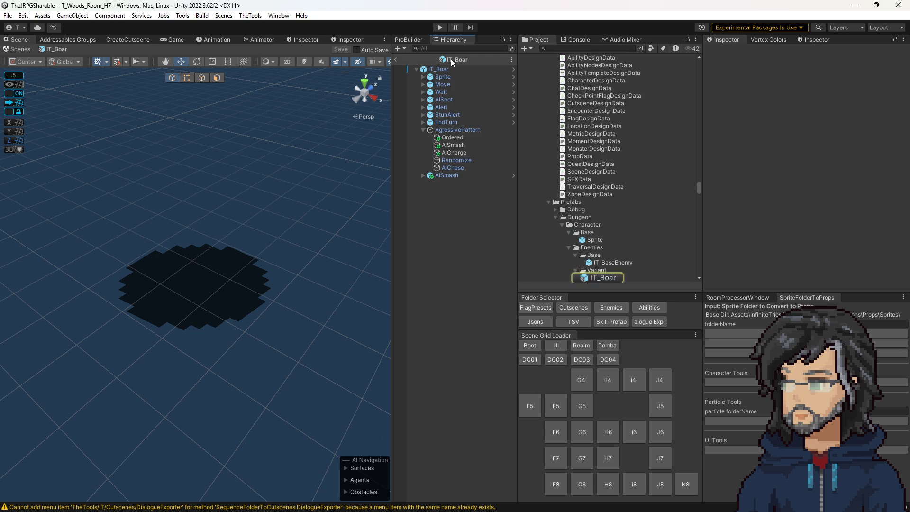
left_click(396, 59)
scroll(643, 248, "down", 5)
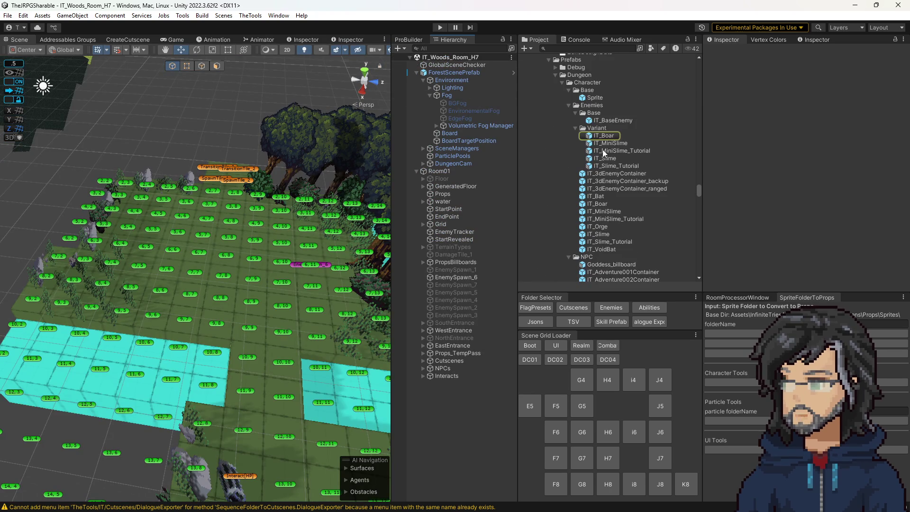
Make the old IT_Boar non-addressable and the variant addressable as 'IT_Boar'.
left_click(602, 203)
left_click(767, 72)
left_click(714, 72)
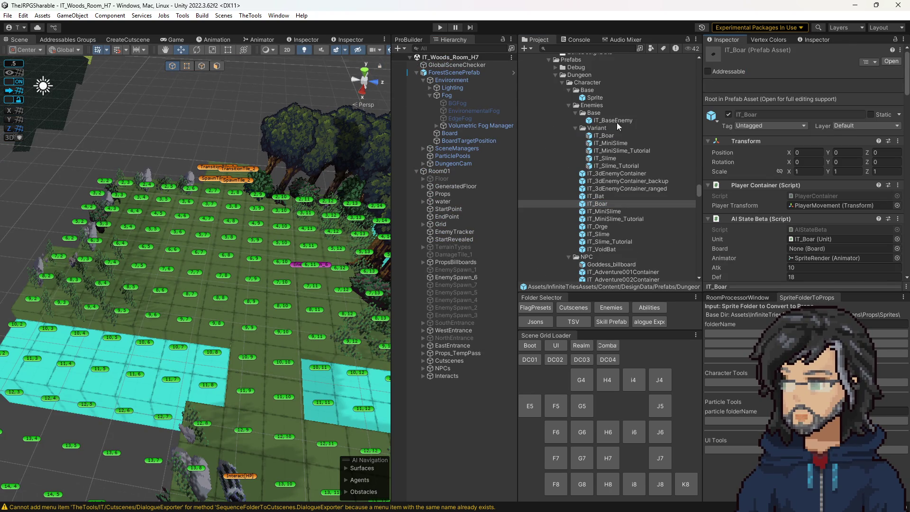
left_click(597, 136)
left_click(720, 81)
left_click(765, 81)
type("IT_Boar")
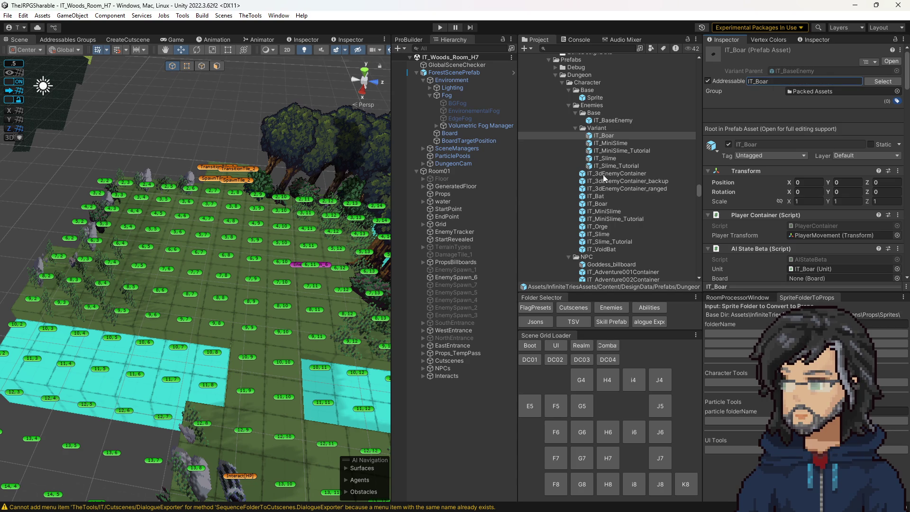
In the IT_Boar variant's SpriteRender, assign the Boar animator controller.
double_click(598, 135)
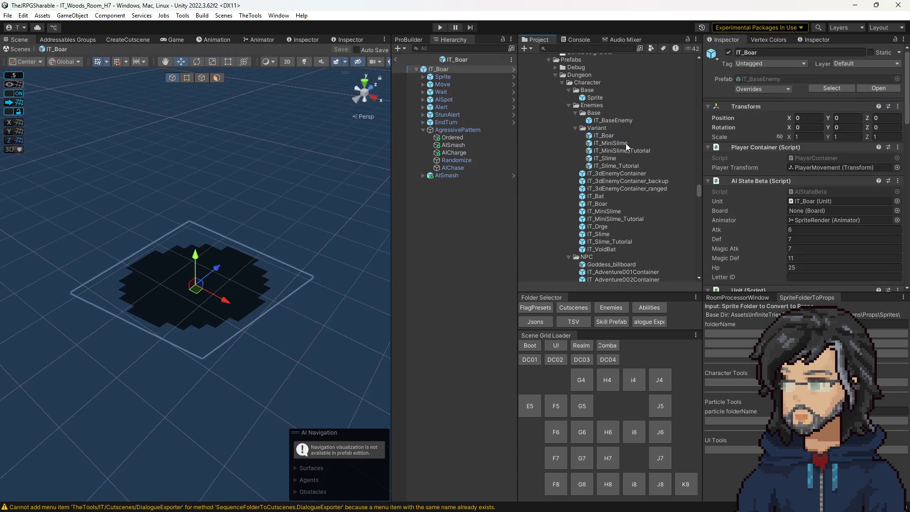
left_click(423, 76)
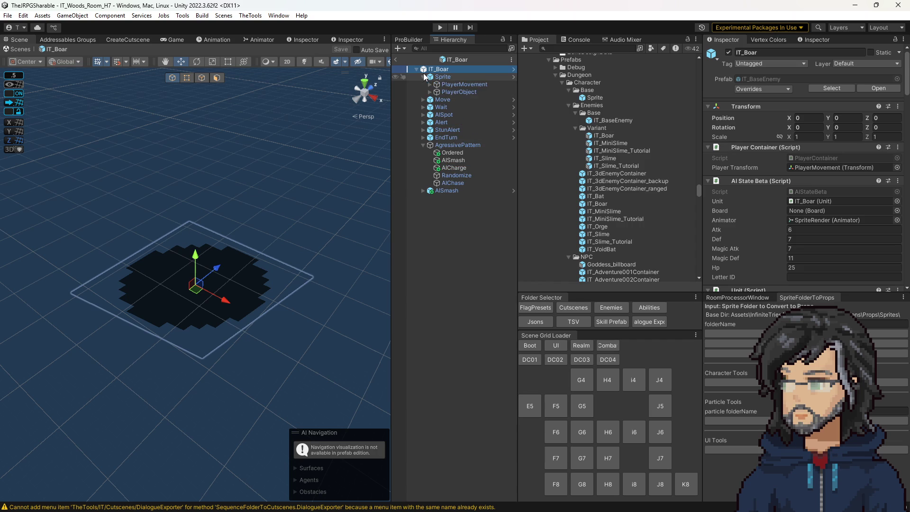
left_click(430, 91)
left_click(436, 100)
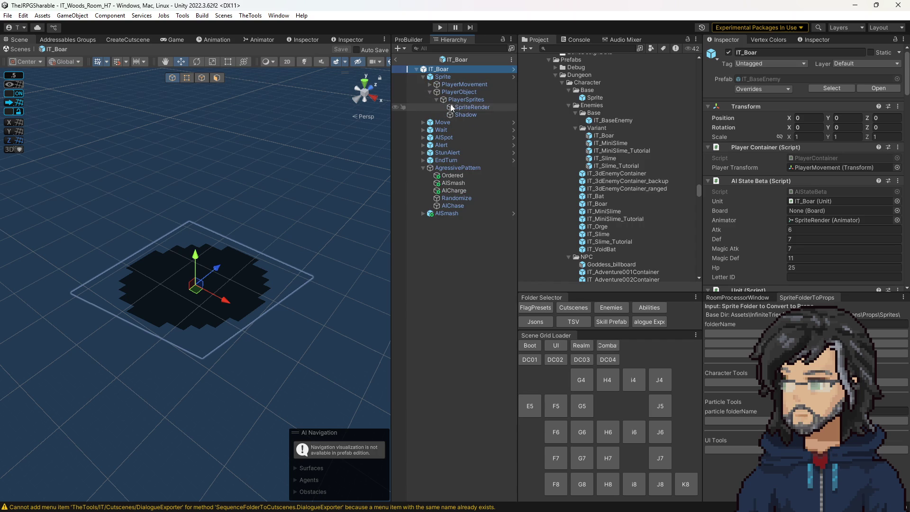
left_click(488, 107)
left_click(820, 253)
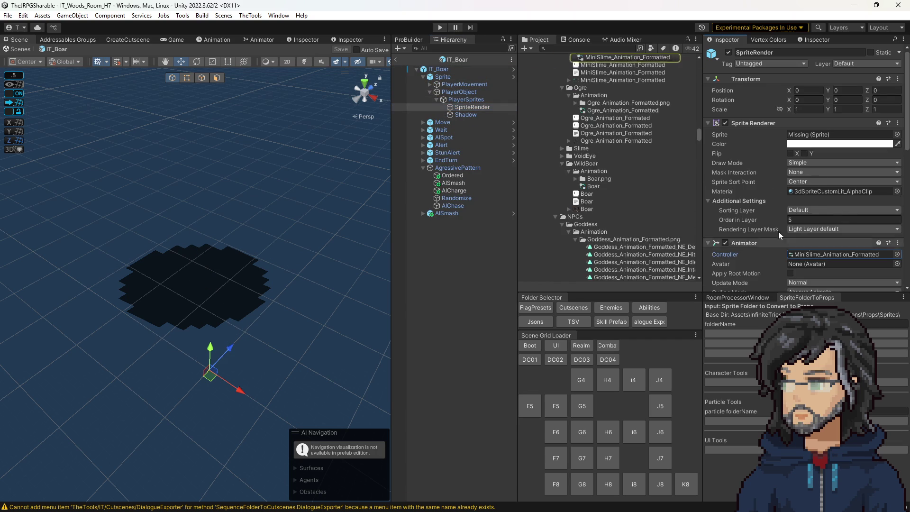
scroll(576, 176, "down", 3)
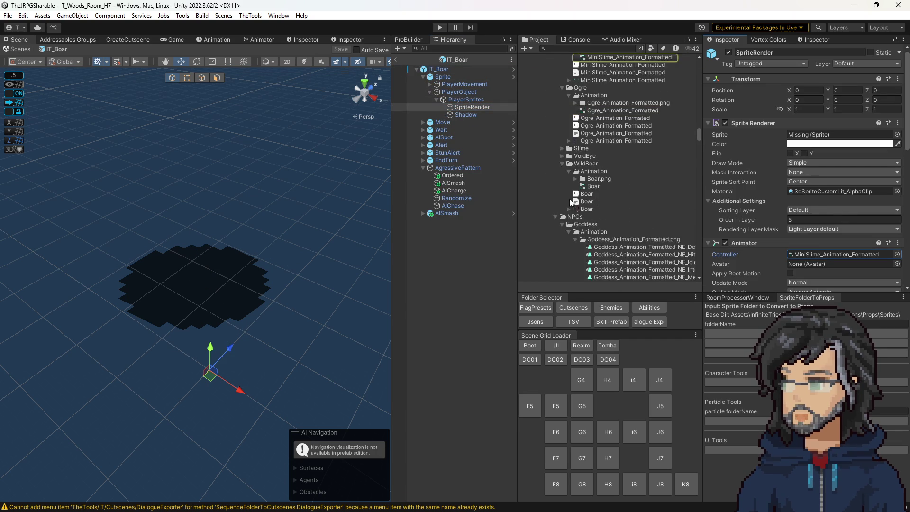
left_click_drag(815, 253, 819, 256)
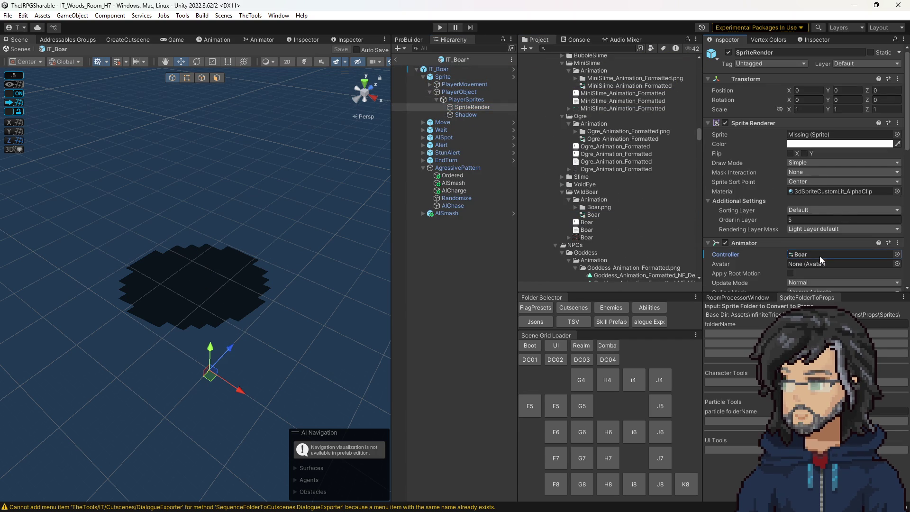
Set SpriteRender's sprite to Boar 0 and save the prefab.
left_click(575, 207)
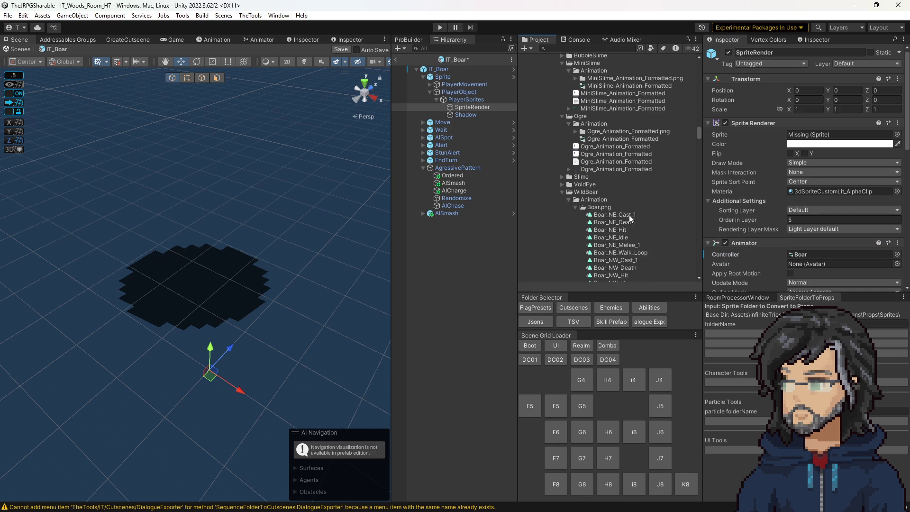
scroll(627, 215, "down", 3)
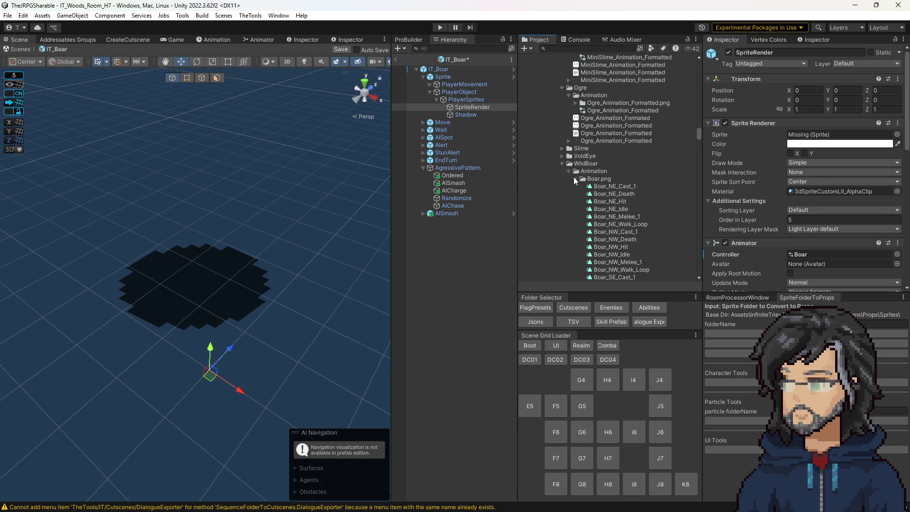
left_click(573, 178)
left_click(578, 209)
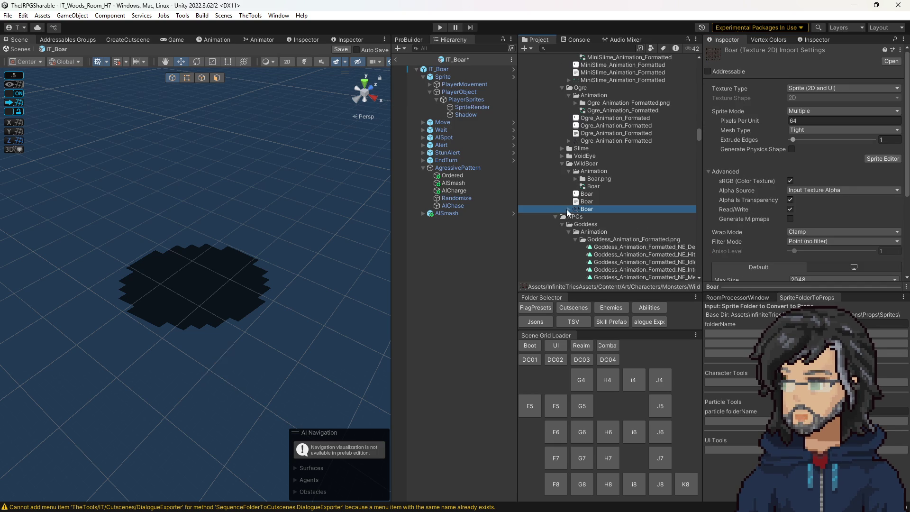
left_click(567, 209)
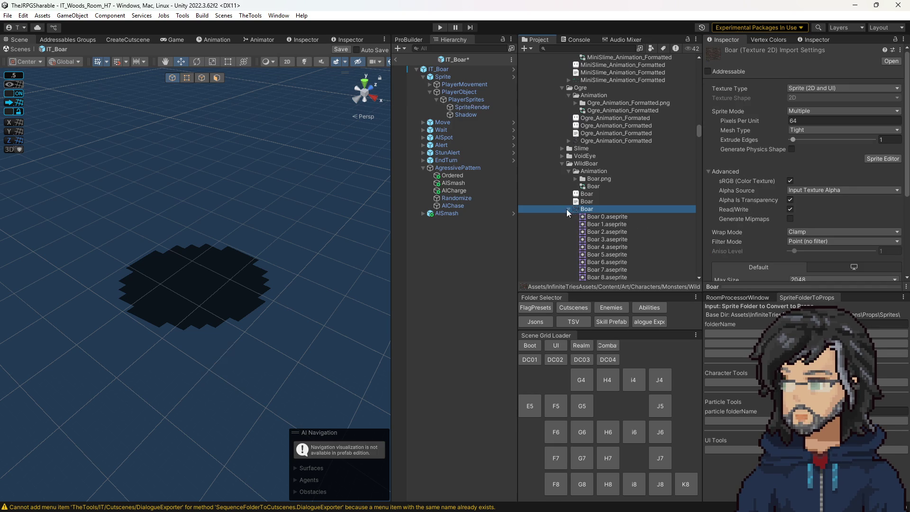
left_click(459, 107)
left_click_drag(606, 216, 827, 138)
scroll(256, 222, "down", 10)
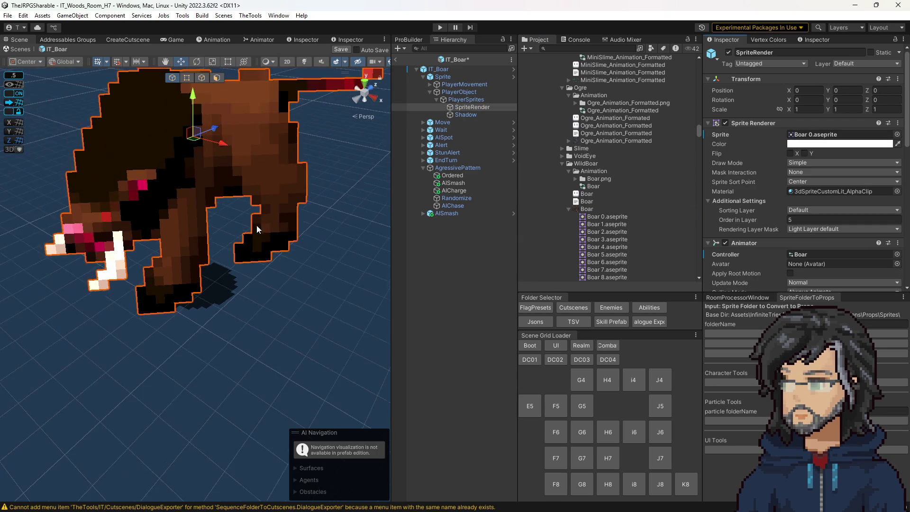
key("ctrl+s")
left_click(457, 60)
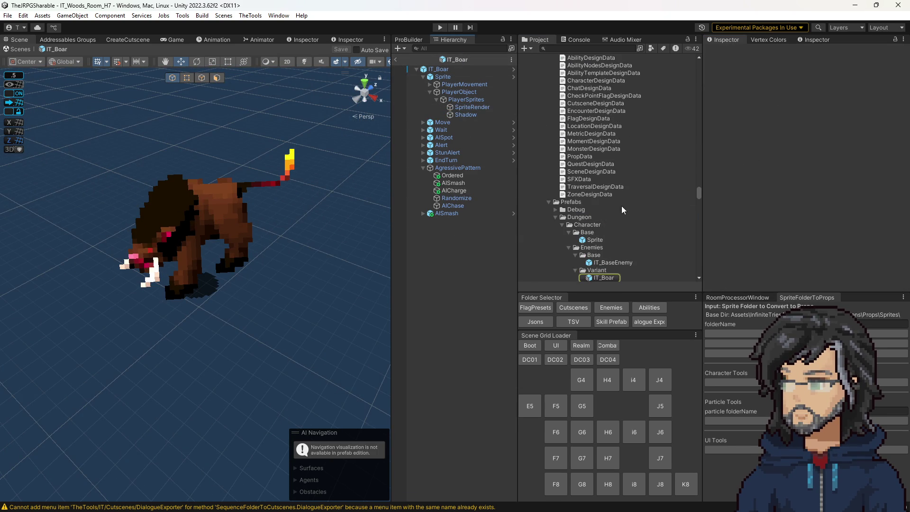
Open the IT_Slime prefab and select its SpriteRender object.
double_click(605, 159)
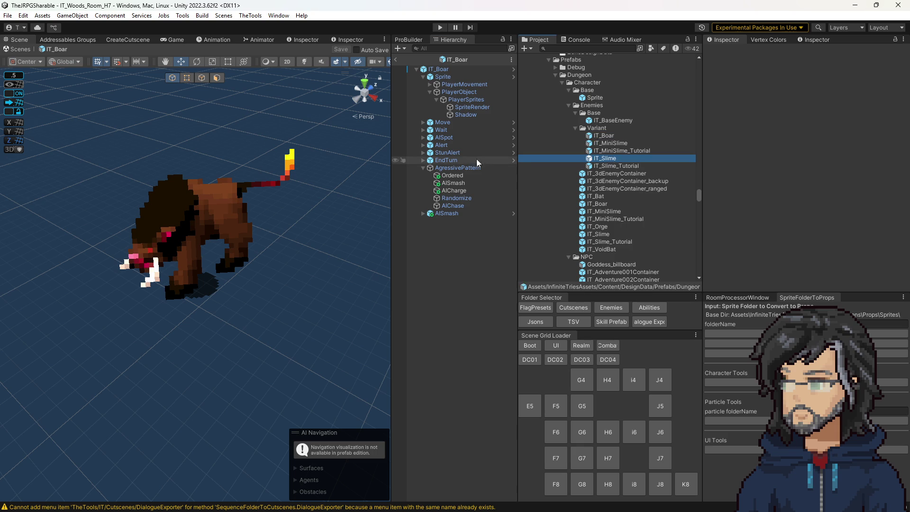
left_click(423, 76)
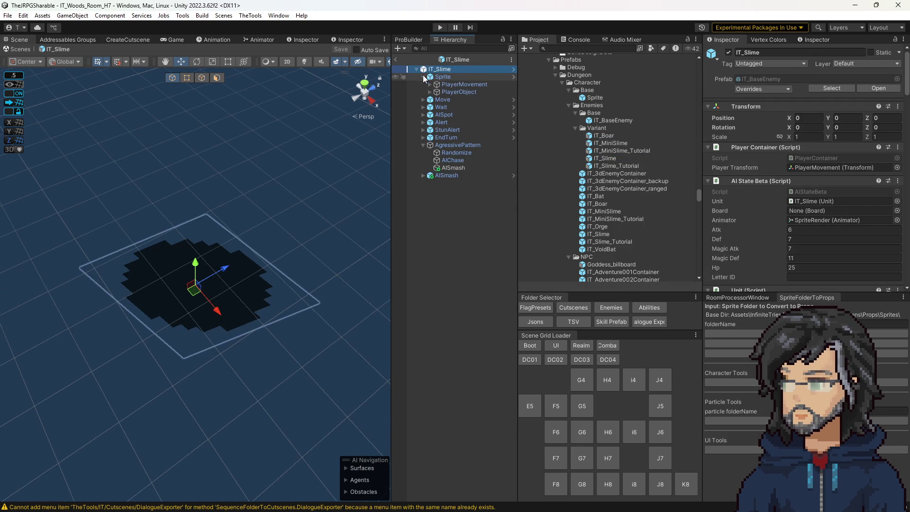
left_click(430, 84)
left_click(430, 85)
left_click(429, 92)
left_click(437, 100)
left_click(452, 107)
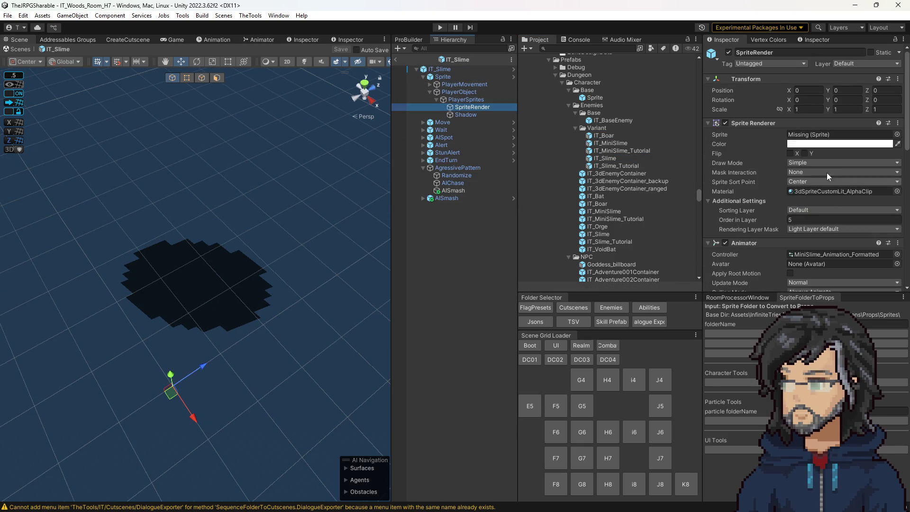
Assign the Slime animator controller and the Slime_spreadsheet 0 sprite.
left_click(820, 252)
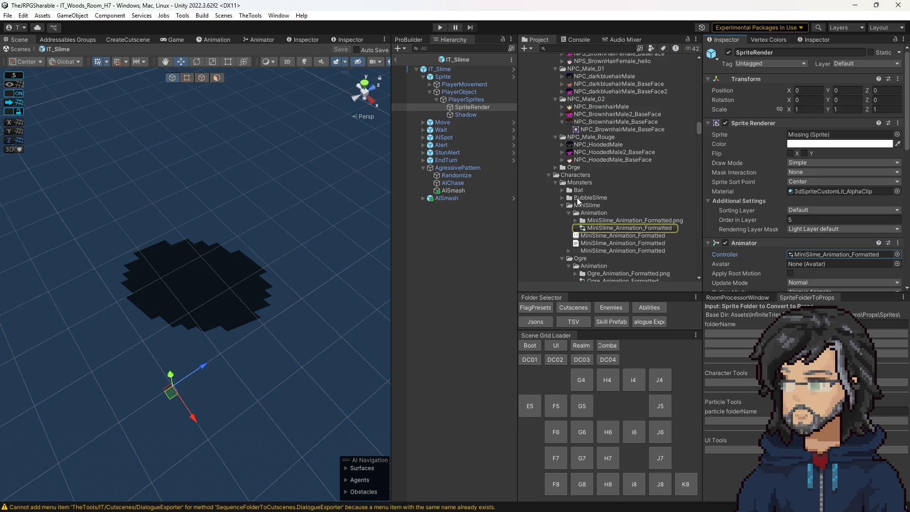
scroll(577, 199, "down", 5)
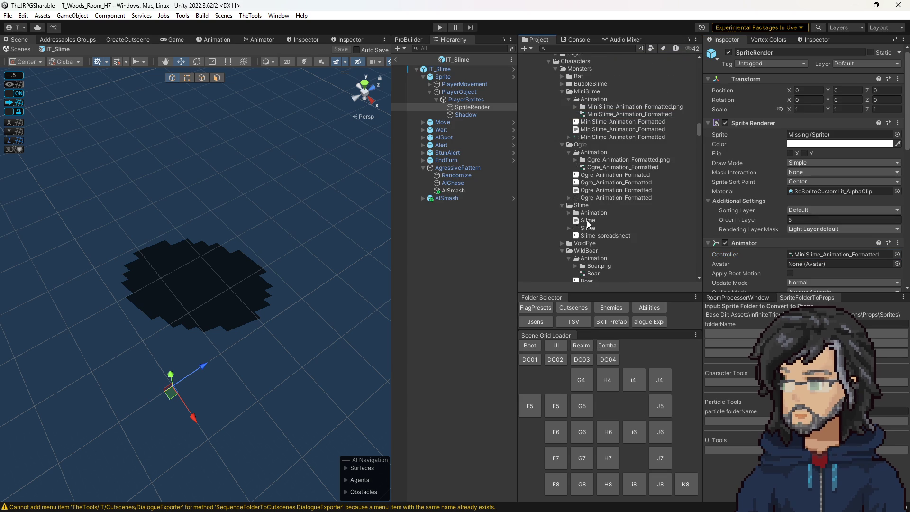
left_click(562, 206)
left_click_drag(591, 228, 801, 255)
left_click(565, 243)
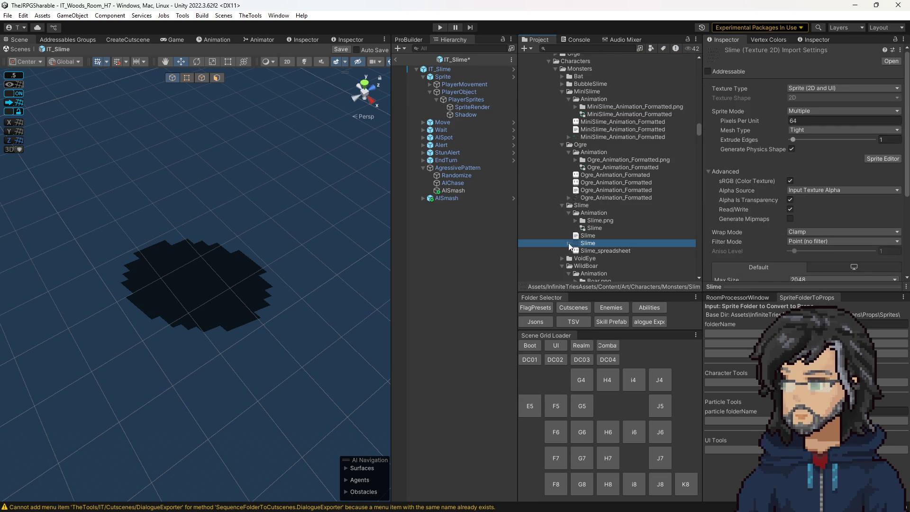
left_click(568, 243)
left_click(464, 107)
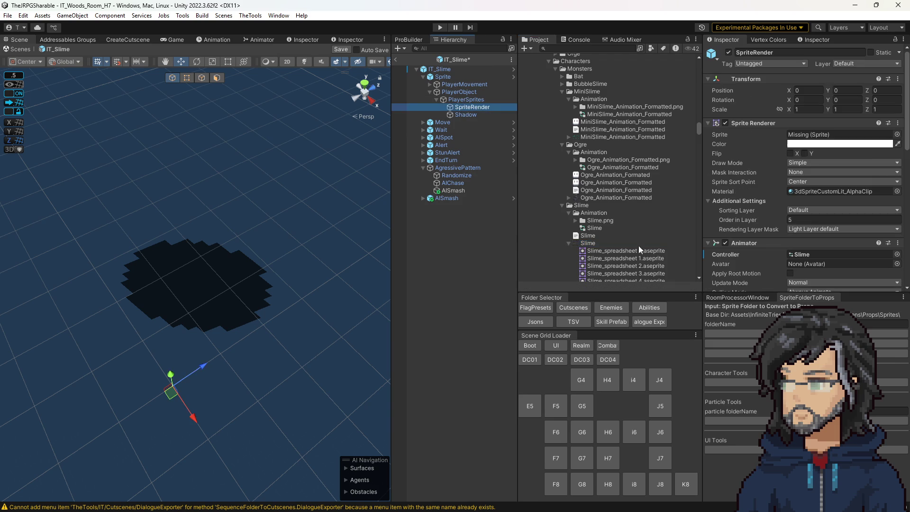
left_click_drag(641, 255, 839, 134)
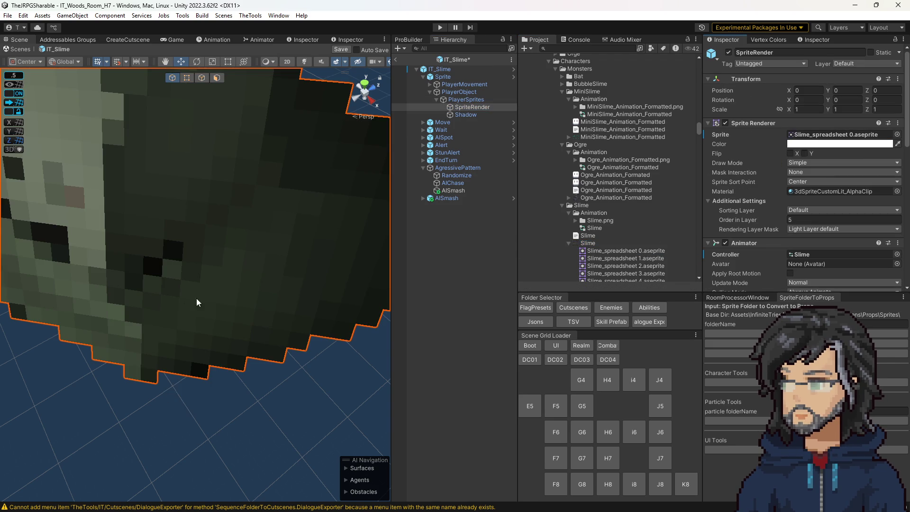
scroll(198, 296, "down", 2)
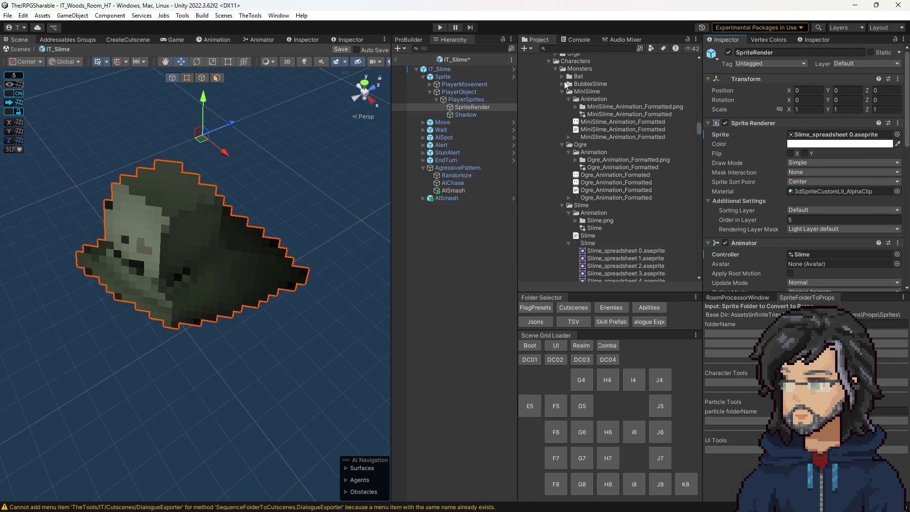
Switch to the bubble_slime_Animation_Formatted controller and a bubble slime sprite, then save.
left_click(563, 84)
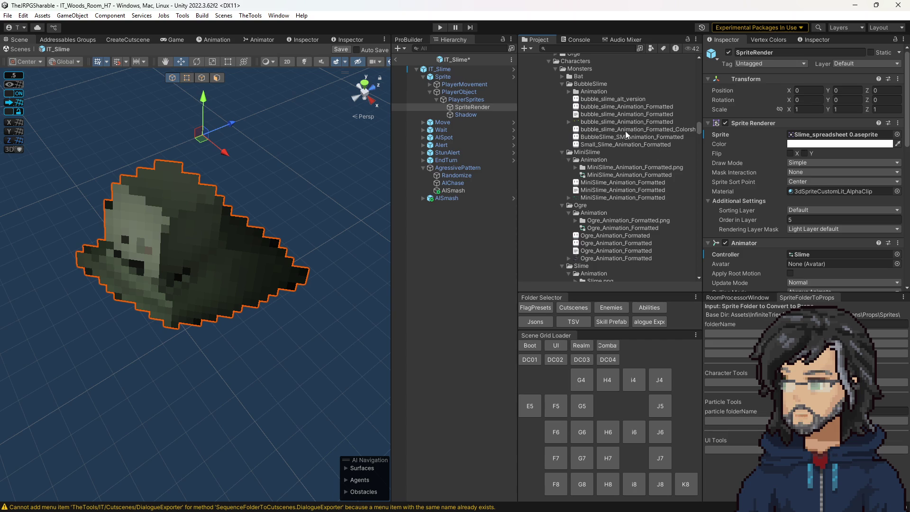
left_click(567, 93)
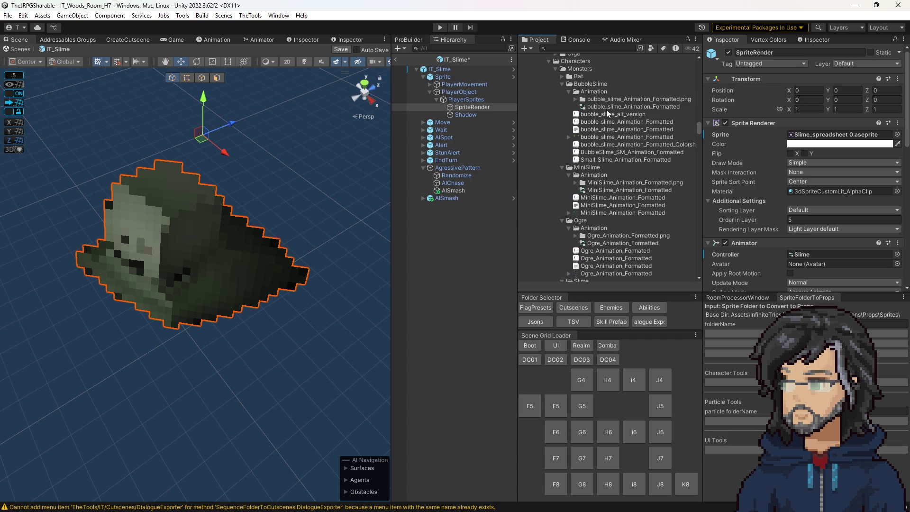
left_click_drag(786, 223, 815, 255)
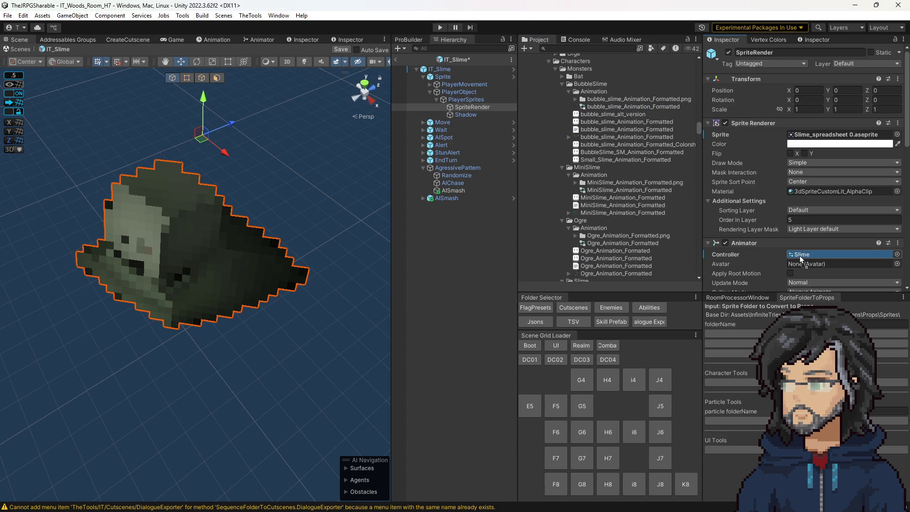
left_click(569, 137)
left_click_drag(612, 145, 823, 137)
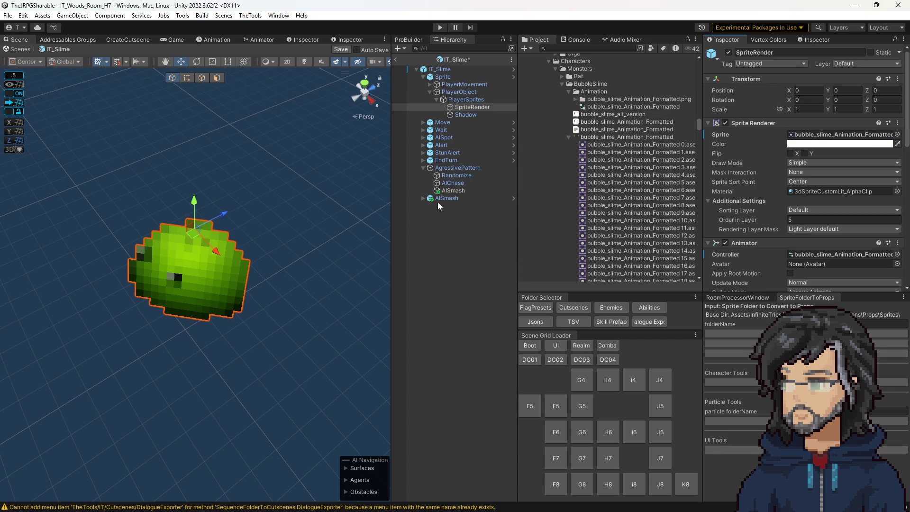
key("ctrl+s")
left_click(462, 58)
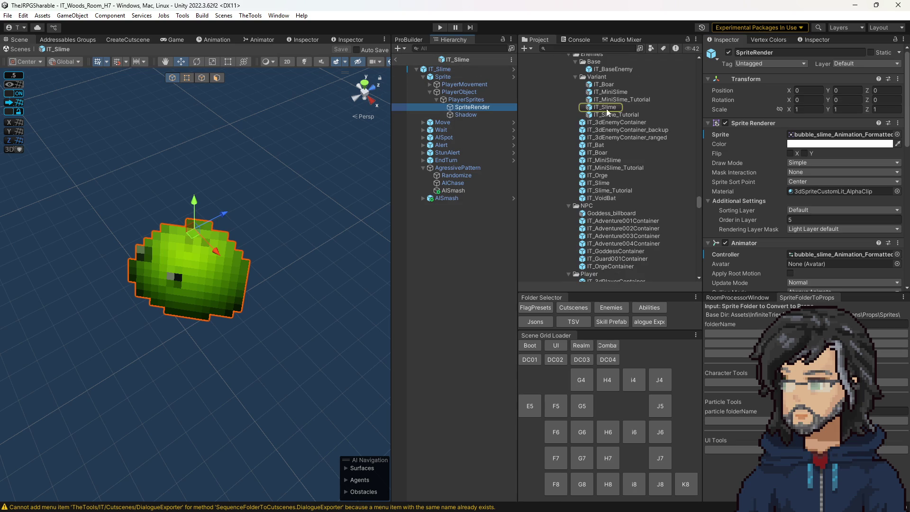
Create an IT_BaseEnemy variant named IT_Bat in the Variant folder and open it.
double_click(607, 114)
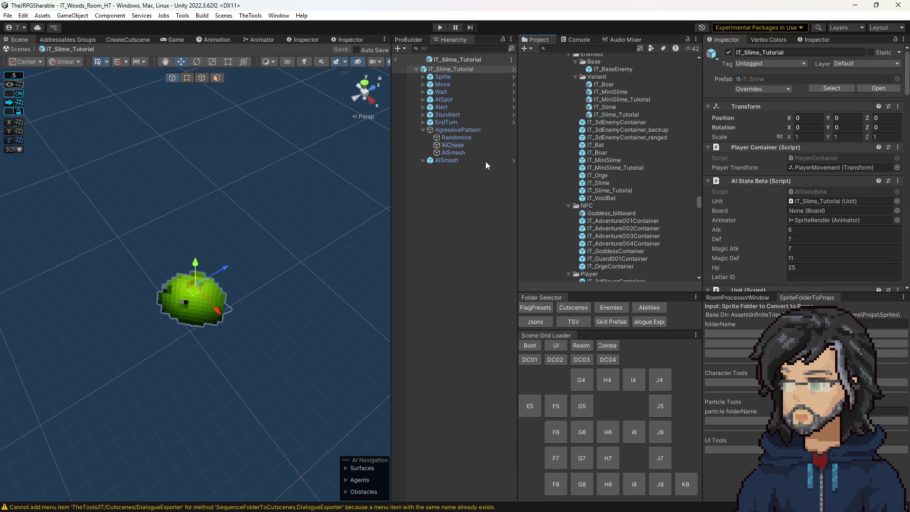
double_click(605, 107)
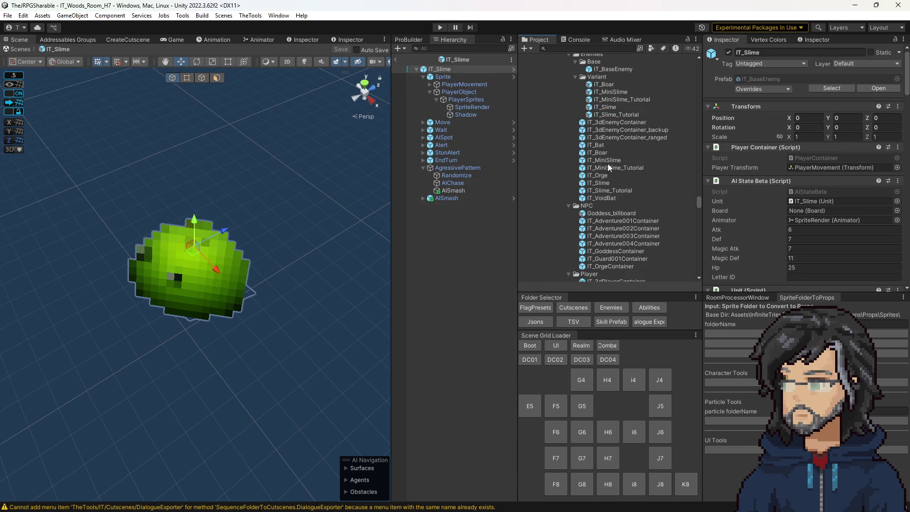
right_click(607, 71)
mouse_move(635, 74)
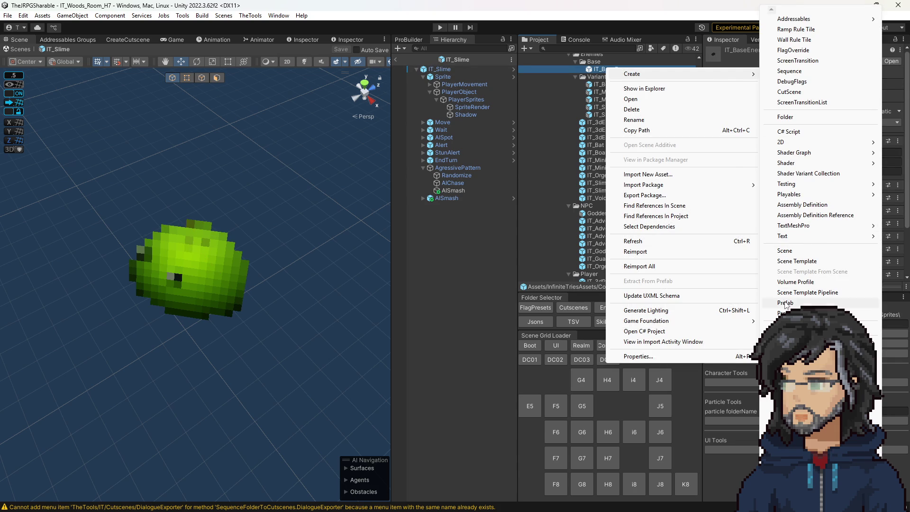
left_click(787, 313)
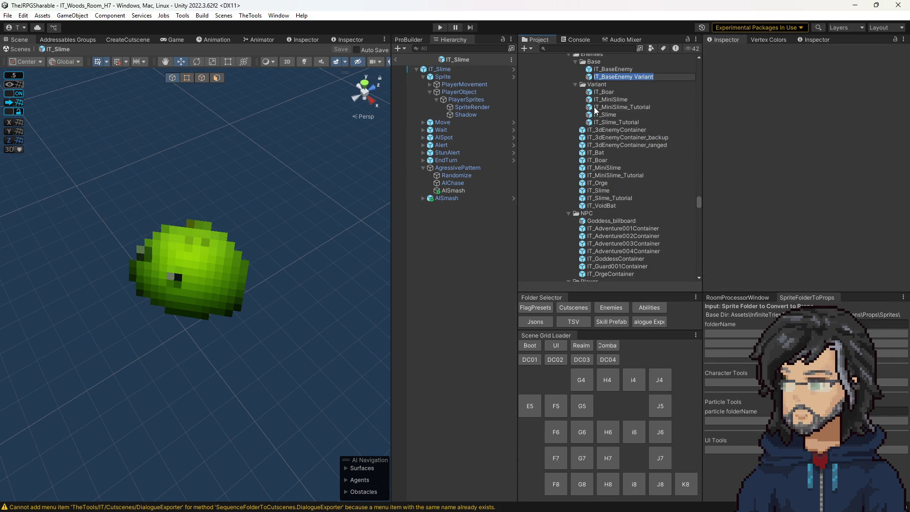
type("OT")
type("IT_Ba")
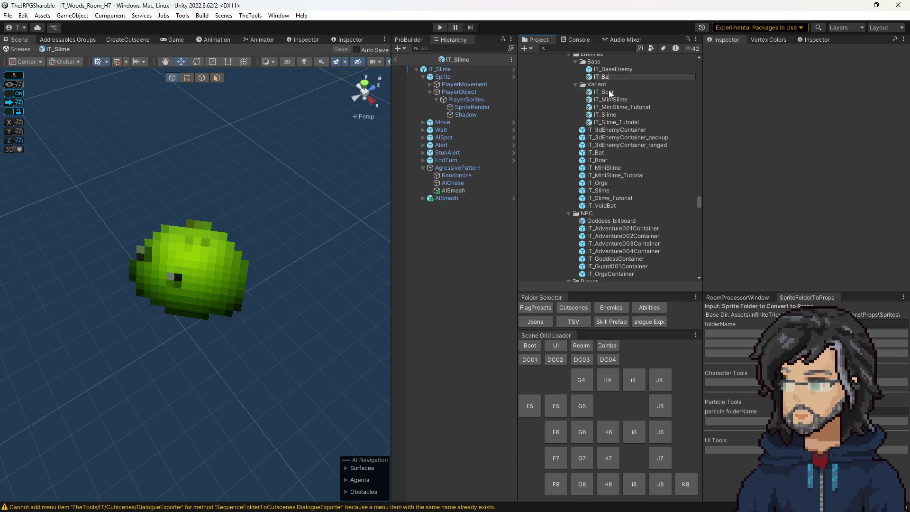
type("t")
key("Return")
left_click_drag(577, 78, 606, 115)
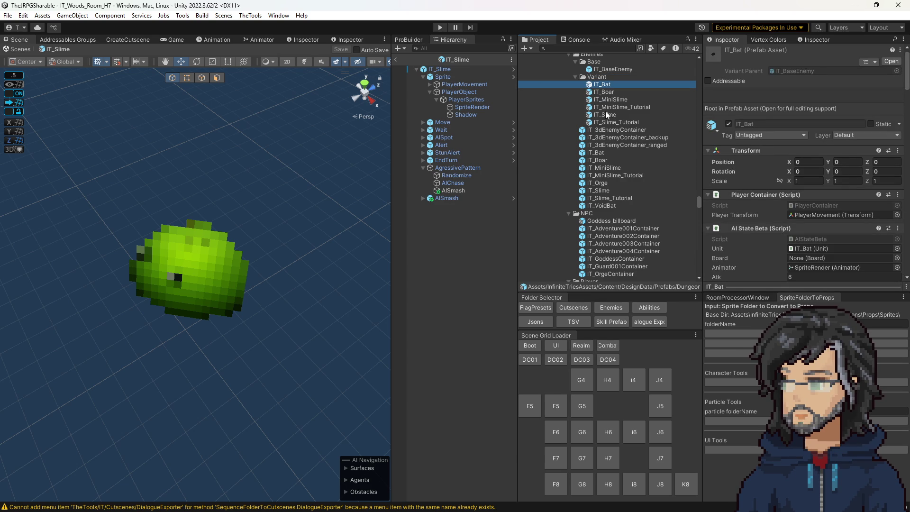
double_click(592, 89)
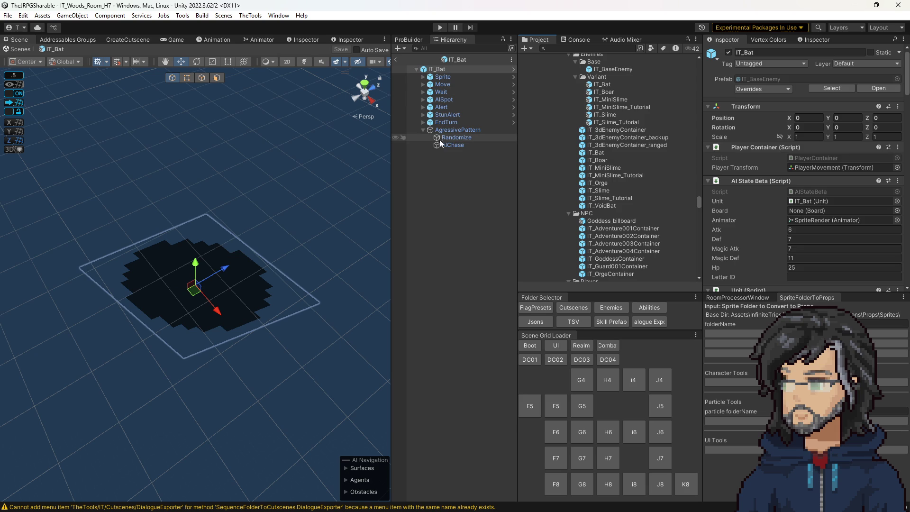
Review IT_Bat's AgressivePattern, Randomize and AIChase picker settings.
left_click(456, 138)
left_click(454, 130)
left_click(452, 136)
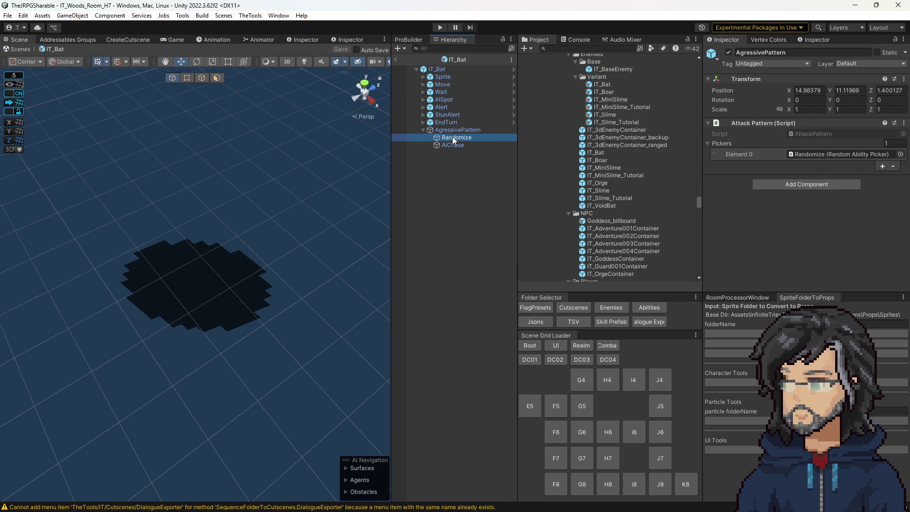
left_click(448, 145)
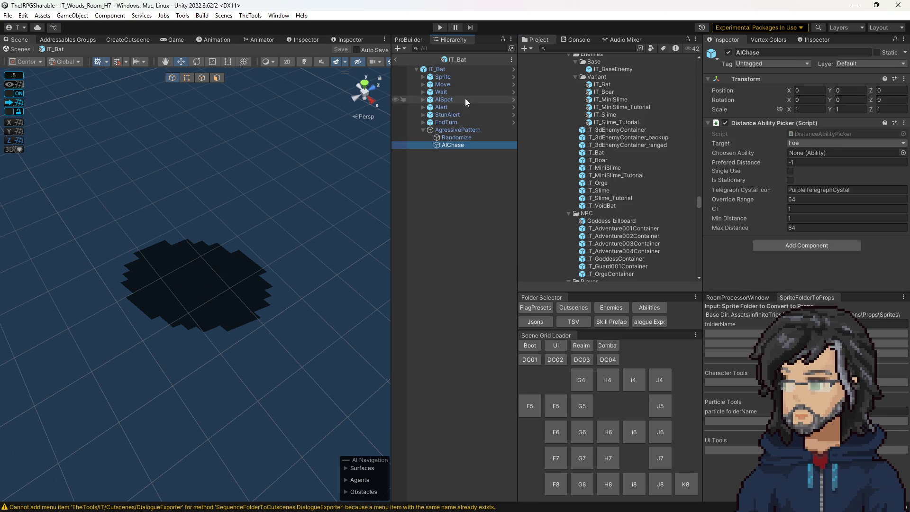
Expand Sprite > PlayerObject > PlayerSprites and select SpriteRender.
left_click(422, 76)
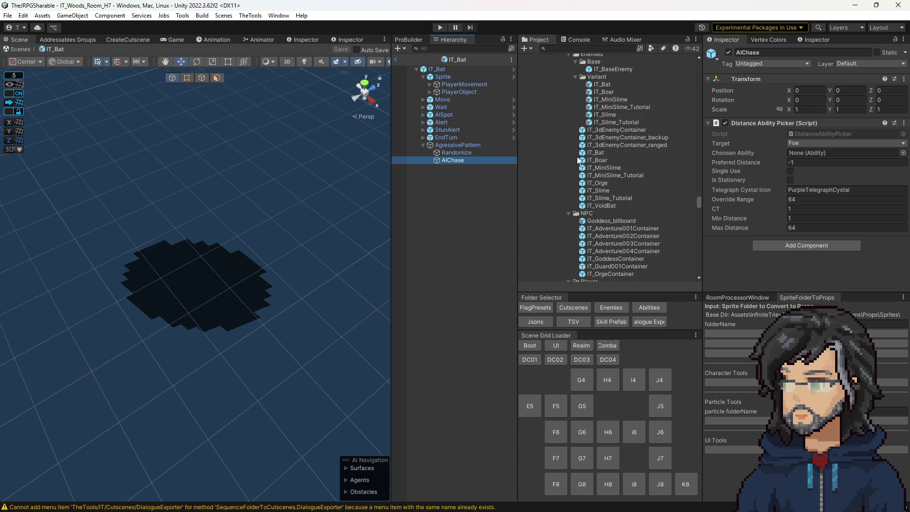
left_click(429, 84)
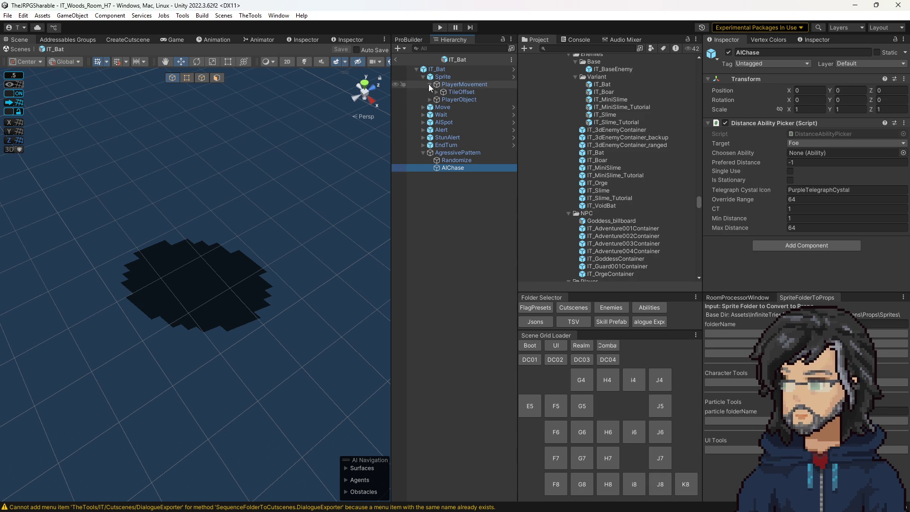
left_click(429, 99)
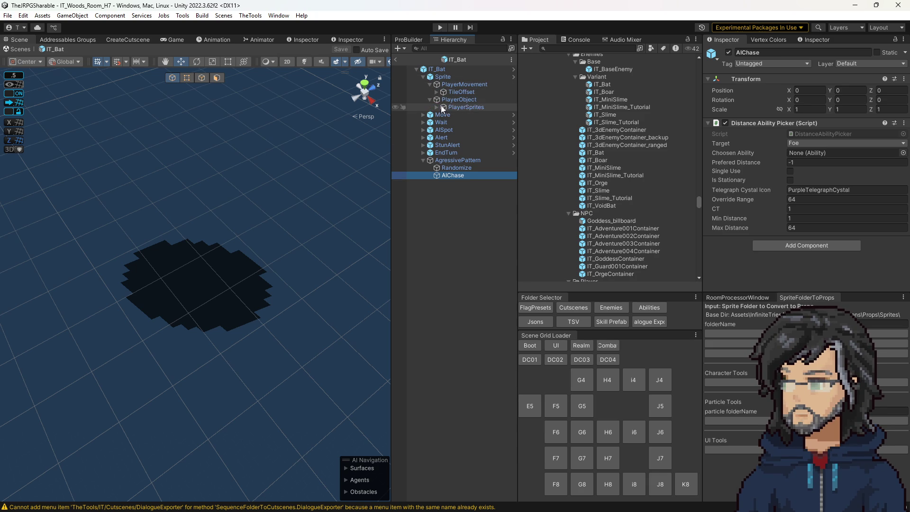
left_click(437, 107)
left_click(463, 115)
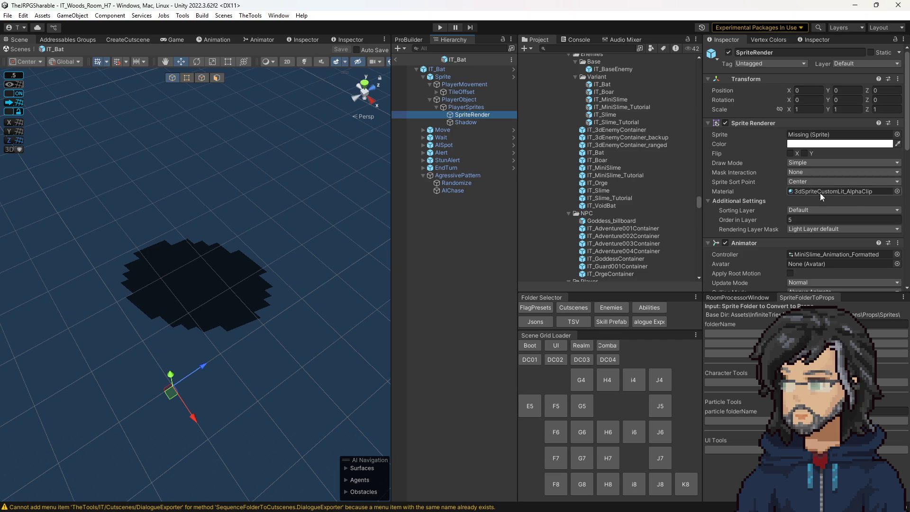
Assign the Bat_Animation_Formatted controller to IT_Bat's SpriteRender Animator.
left_click(817, 255)
scroll(582, 159, "down", 5)
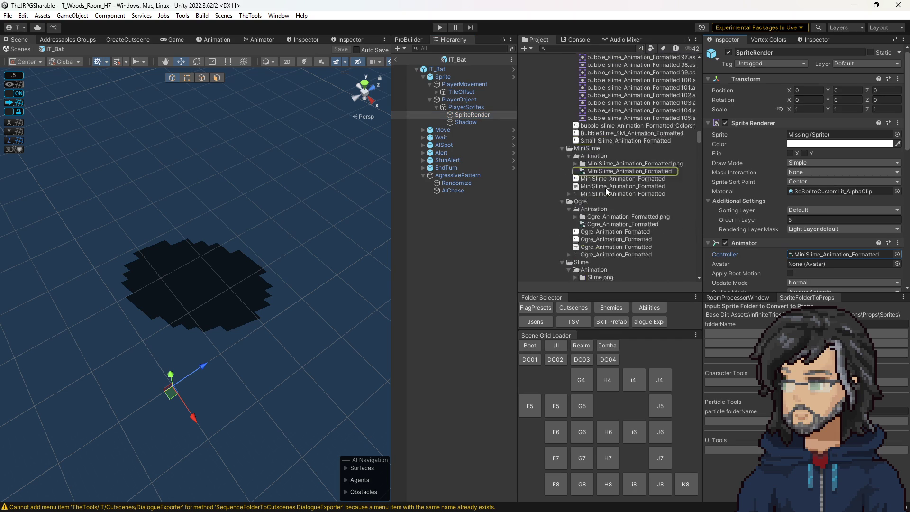
scroll(604, 187, "up", 10)
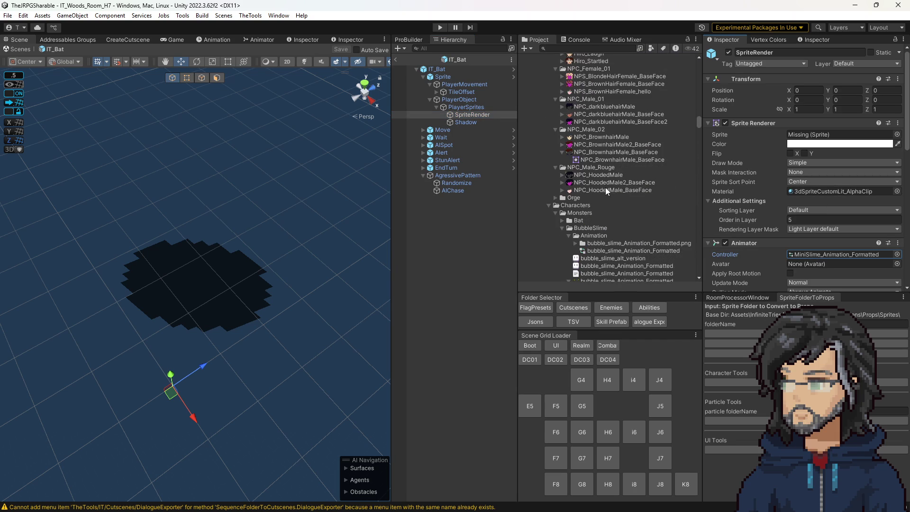
left_click(562, 228)
left_click(561, 221)
left_click(568, 228)
left_click_drag(616, 243, 808, 255)
Give it the 0.aseprite bat sprite, save the prefab, and open IT_BaseEnemy.
left_click(568, 265)
mouse_move(604, 267)
left_mouse_down()
mouse_move(816, 127)
mouse_move(833, 135)
left_mouse_up()
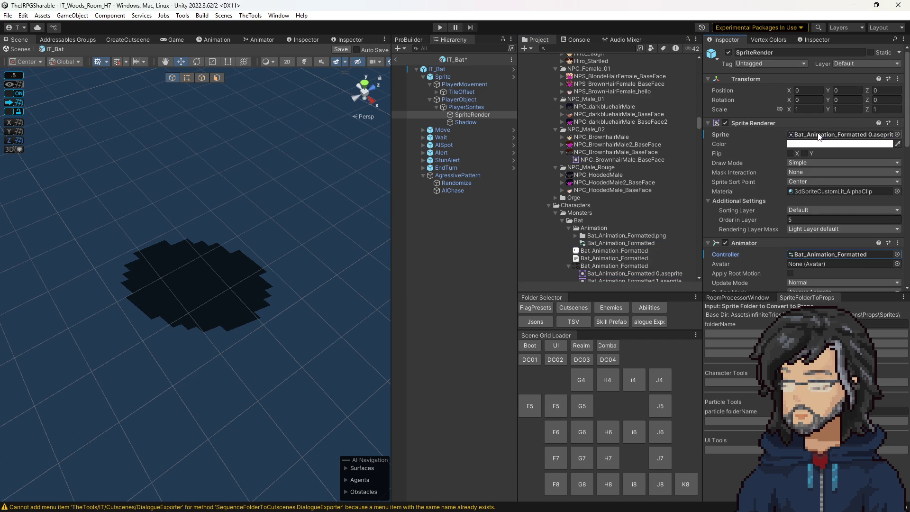
key("ctrl+s")
left_click(462, 59)
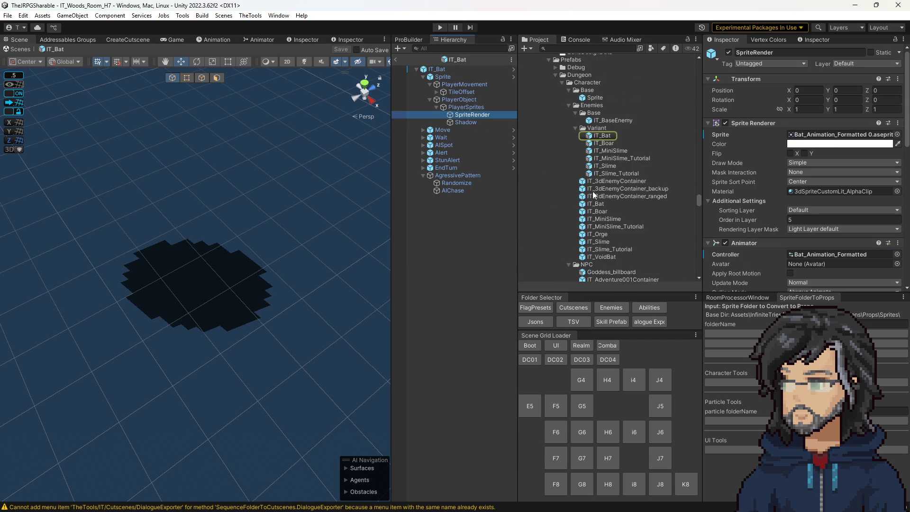
double_click(604, 121)
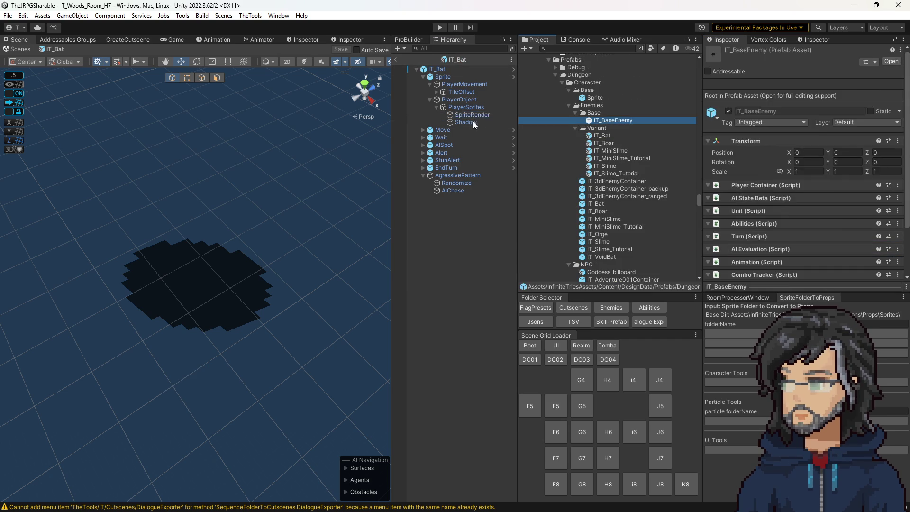
Select IT_BaseEnemy's SpriteRender and locate its material and MiniSlime controller assets.
left_click(496, 107)
scroll(797, 208, "down", 3)
scroll(794, 206, "up", 3)
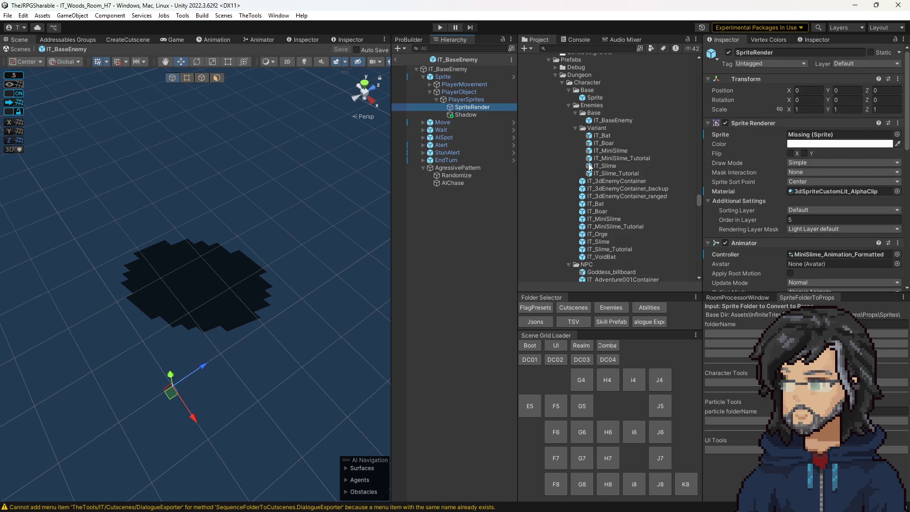
scroll(607, 195, "up", 8)
scroll(605, 197, "down", 15)
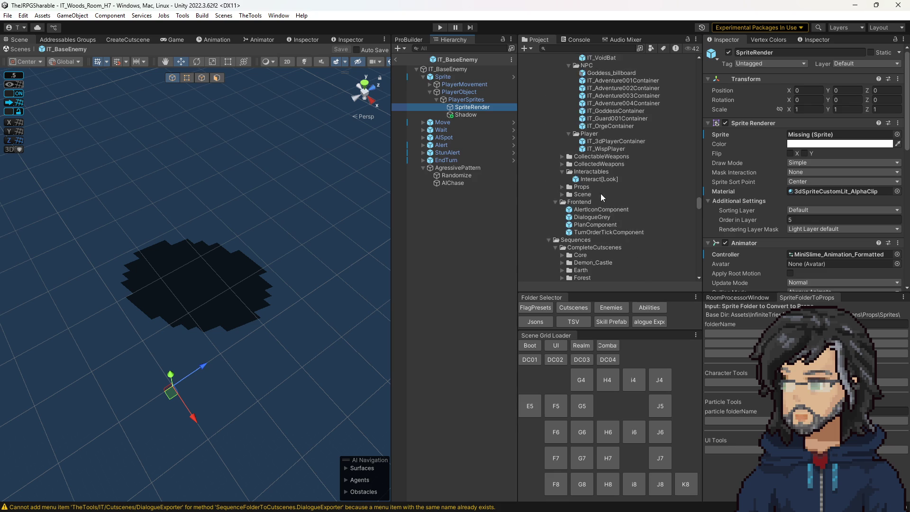
scroll(601, 194, "up", 10)
left_click(857, 190)
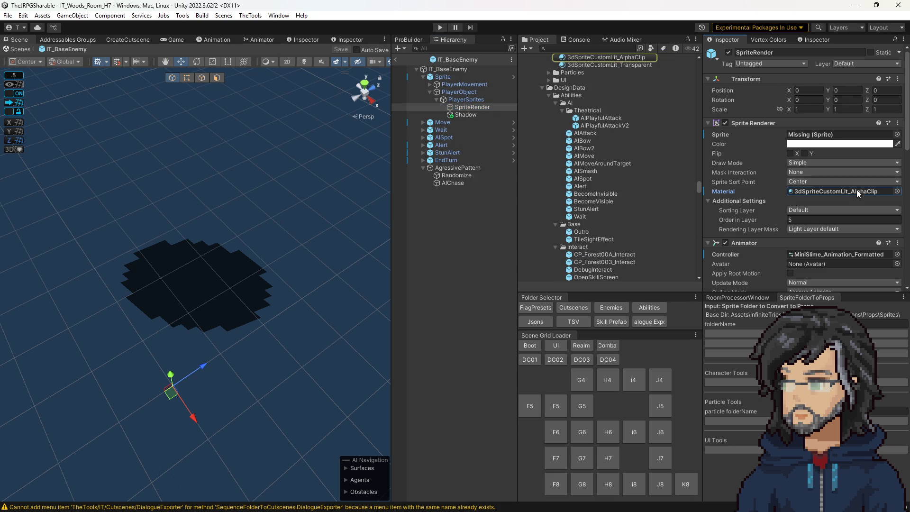
left_click(857, 254)
scroll(636, 195, "up", 5)
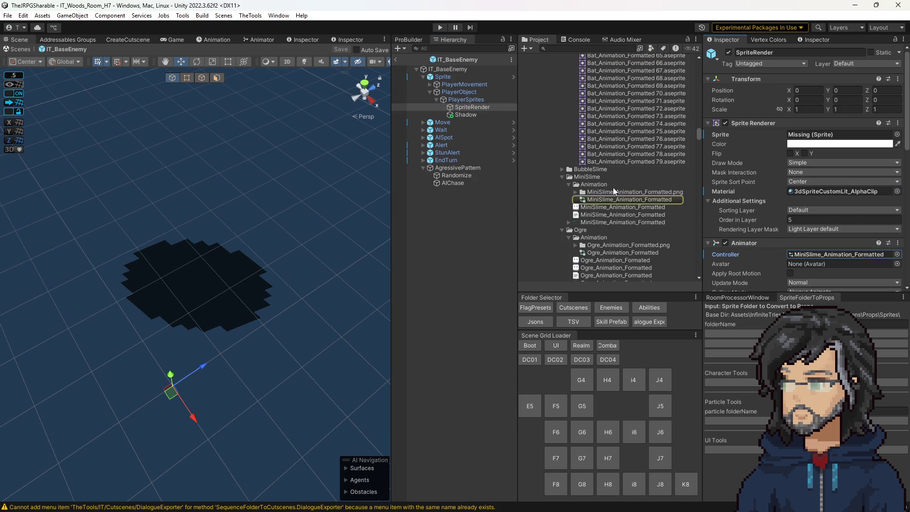
Assign a MiniSlime_Animation_Formatted sprite to its Sprite field and return to IT_Woods_Room_H7.
left_click(576, 192)
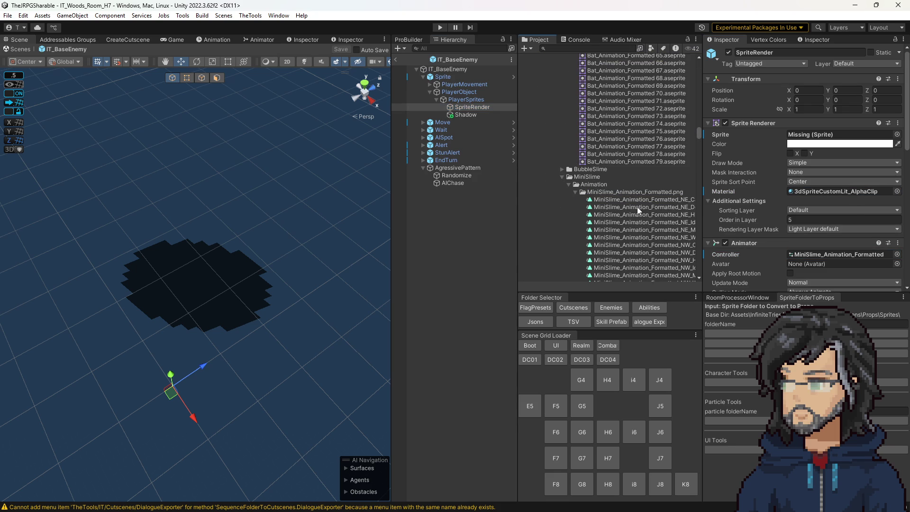
scroll(625, 194, "down", 10)
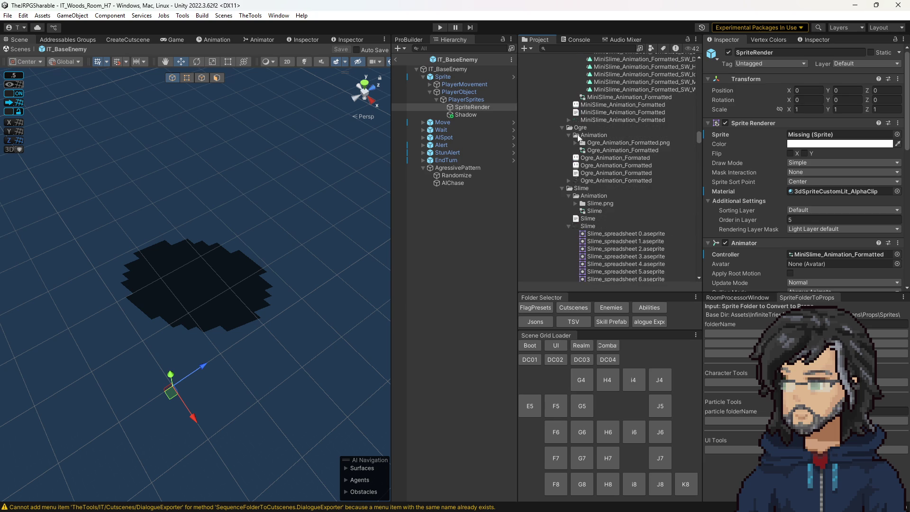
left_click(571, 120)
left_click(568, 120)
left_click(460, 114)
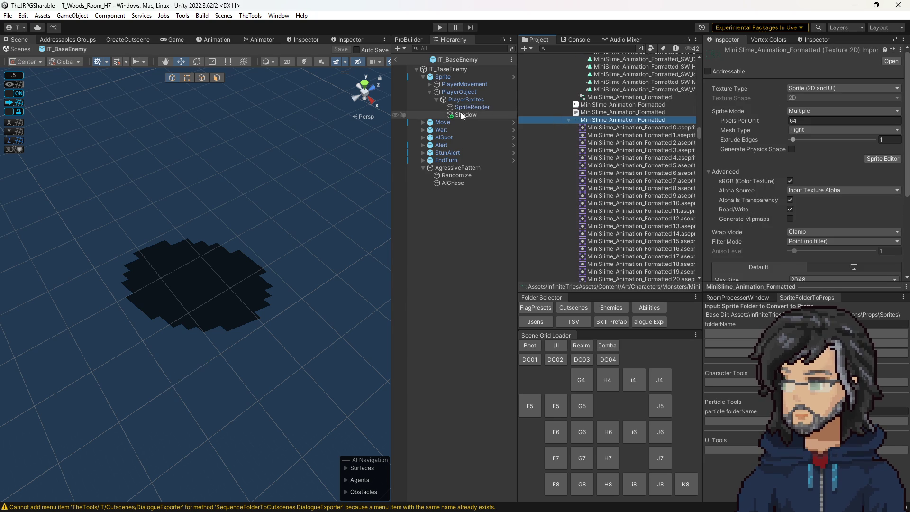
left_click(478, 108)
left_click_drag(658, 127, 834, 134)
left_click(422, 229)
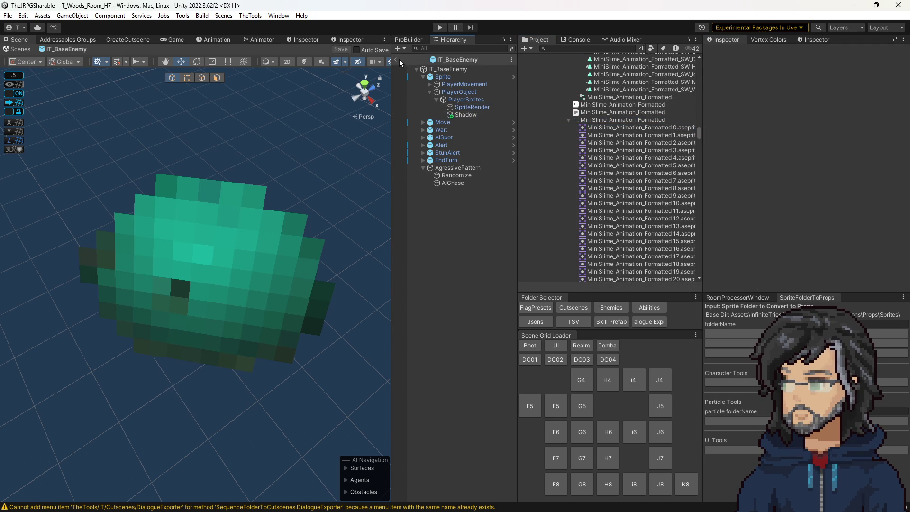
left_click(397, 60)
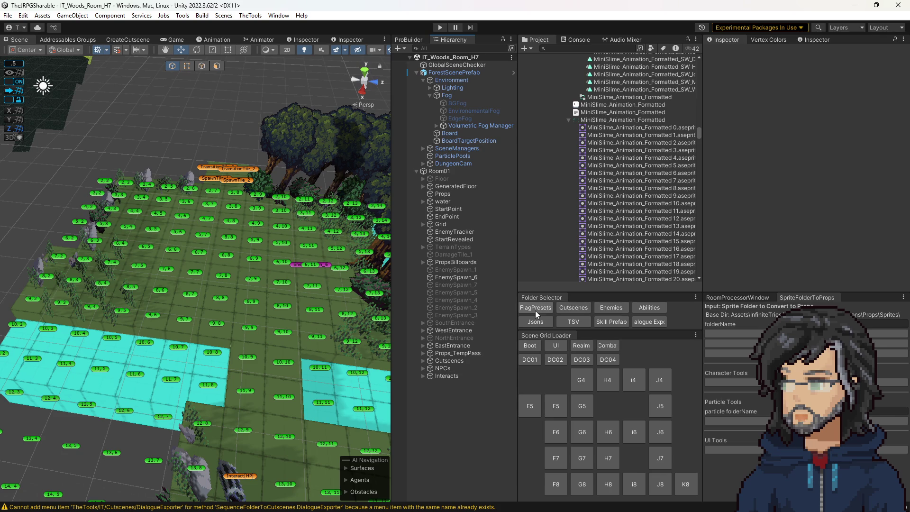
Load IT_Combat_Grounds and start play-testing it with a wider Game view.
left_click(607, 345)
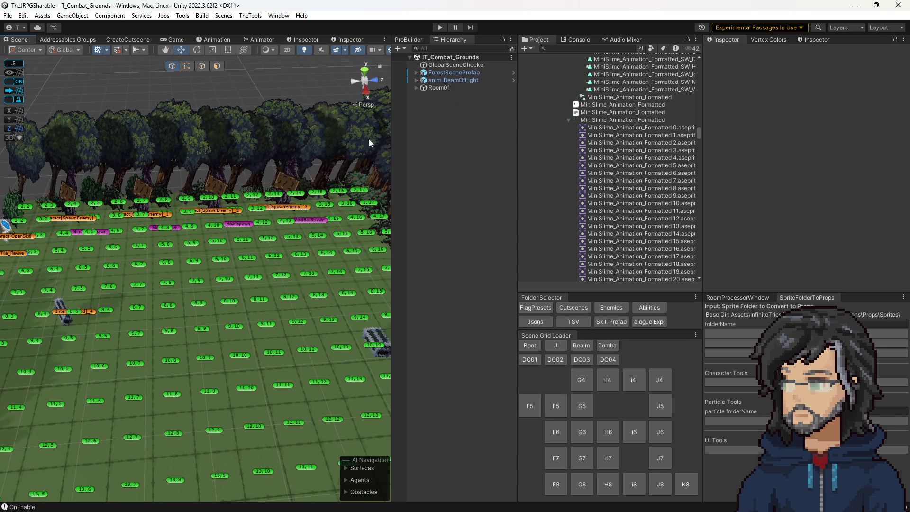
left_click(439, 27)
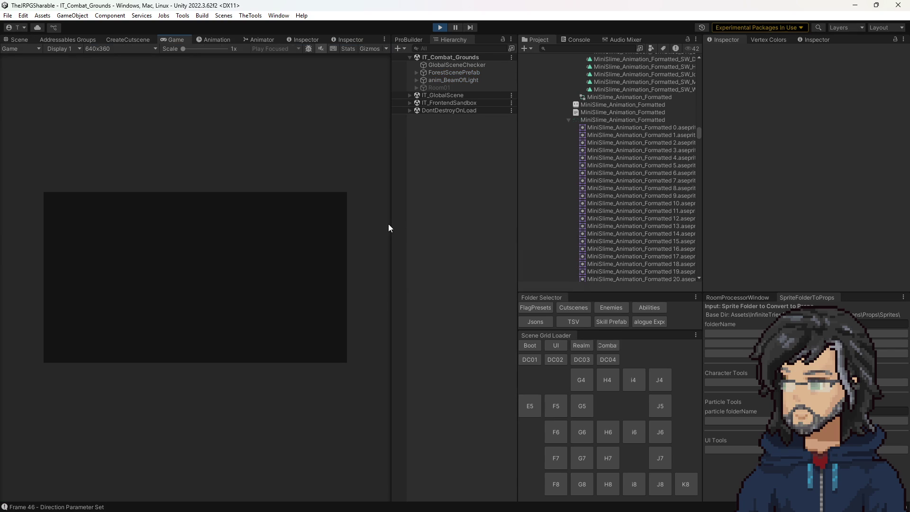
mouse_move(388, 225)
left_mouse_down()
mouse_move(624, 248)
mouse_move(596, 248)
left_mouse_up()
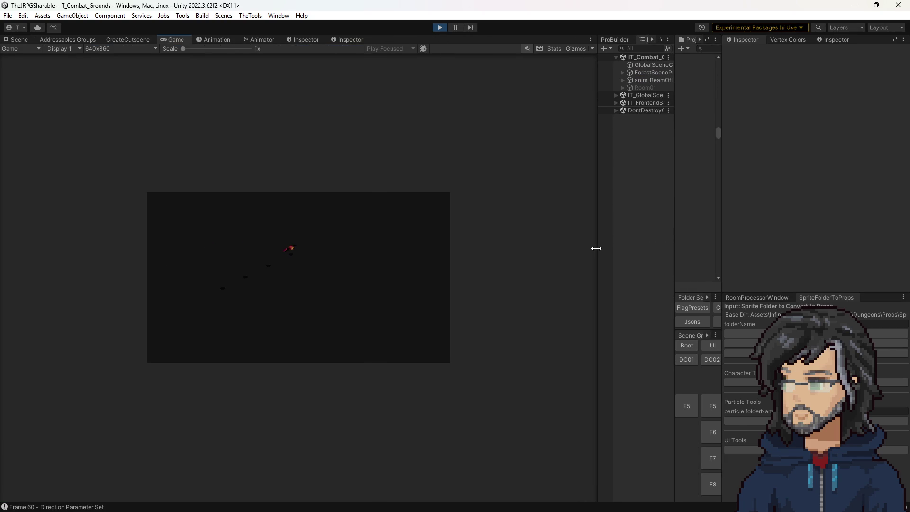
left_click_drag(673, 183, 569, 189)
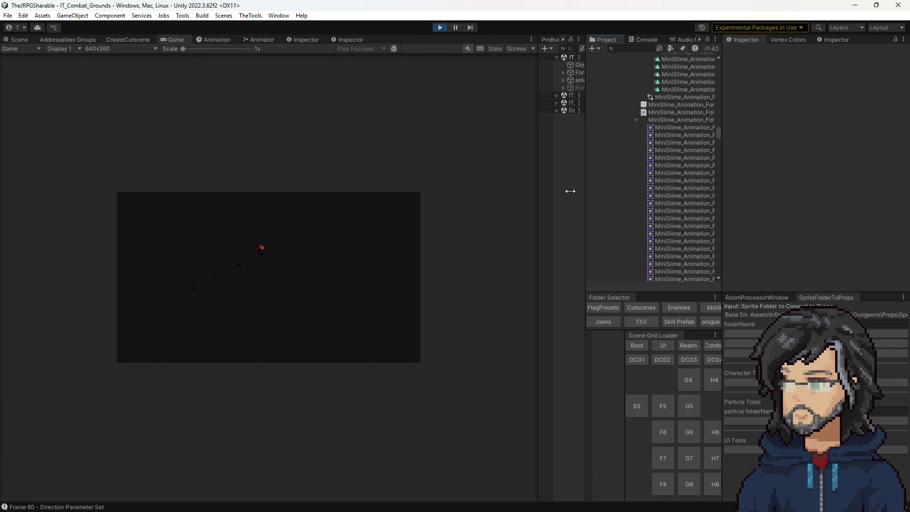
Trace the m_SpriteRenderer UnassignedReferenceException to AIStateBeta.cs line 84, then stop playing.
left_click(634, 39)
double_click(658, 138)
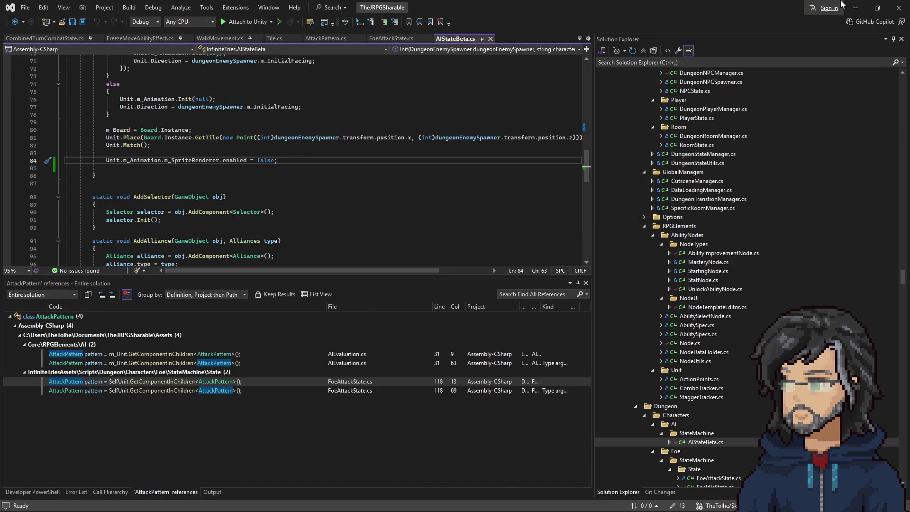
left_click(857, 8)
left_click(440, 27)
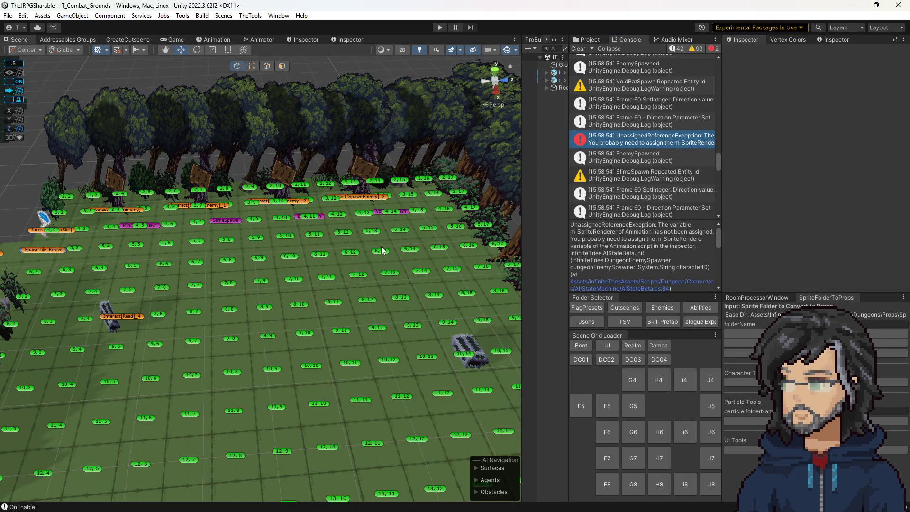
Make the Variant/IT_Bat prefab addressable as IT_VoidBat.
left_click(402, 210)
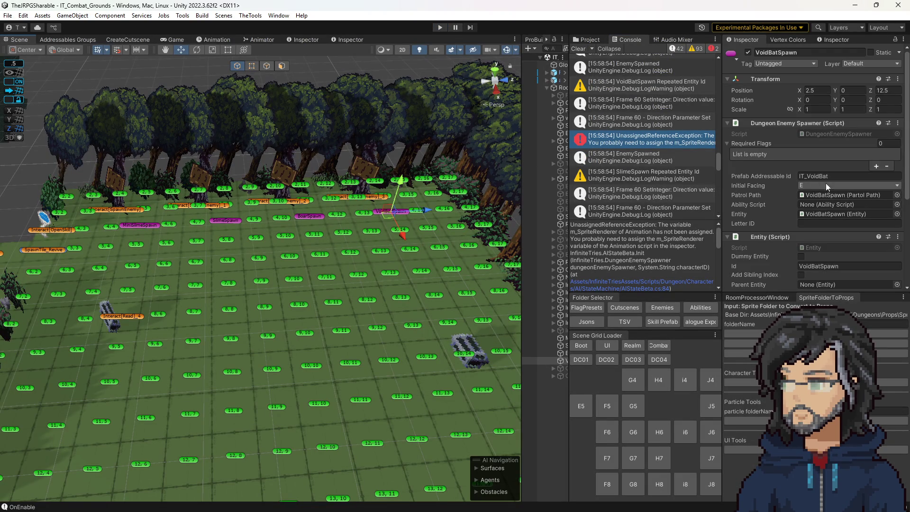
left_click(589, 43)
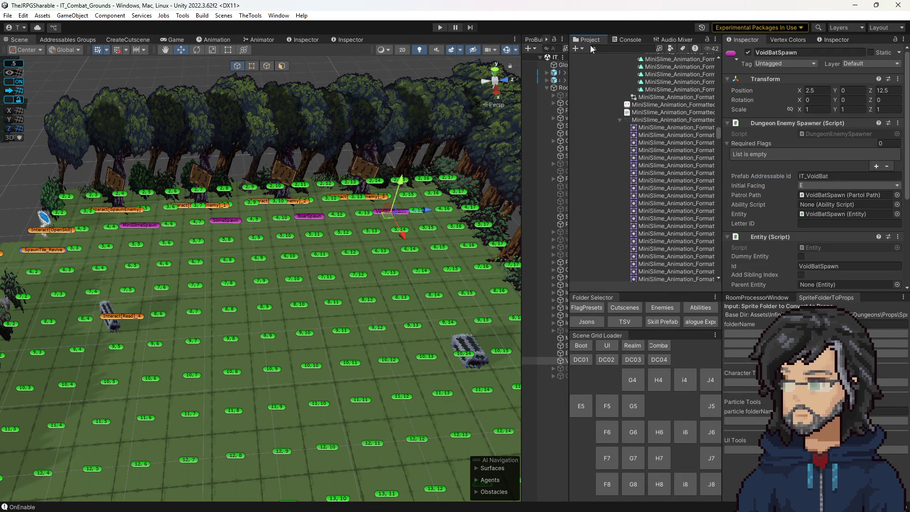
scroll(641, 173, "down", 10)
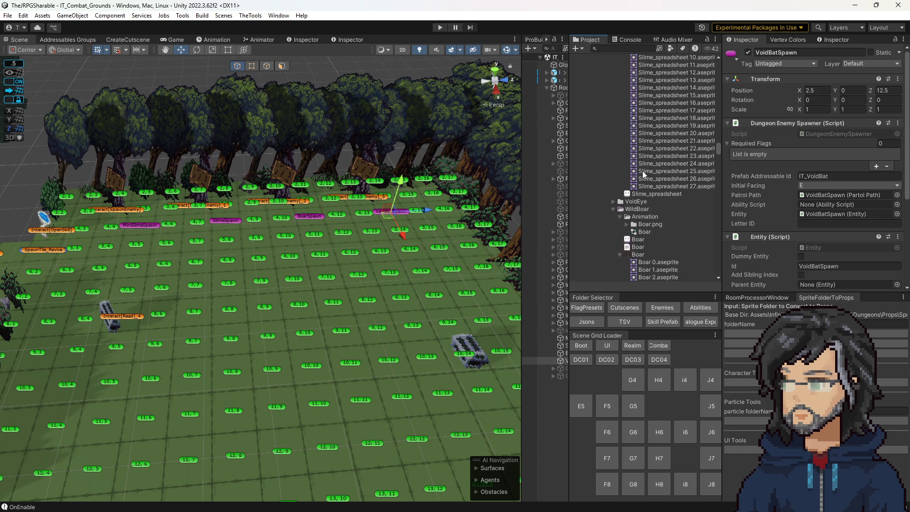
scroll(639, 168, "down", 10)
left_click(672, 307)
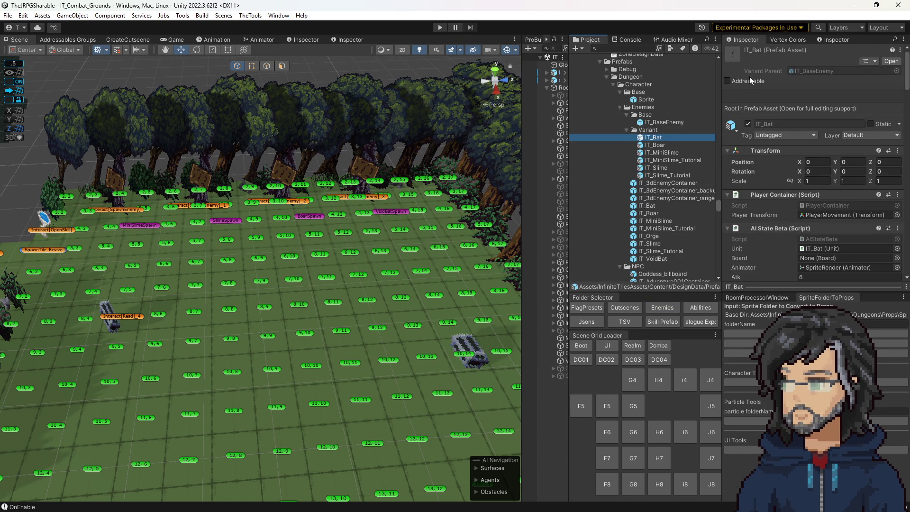
left_click(750, 80)
left_click(801, 84)
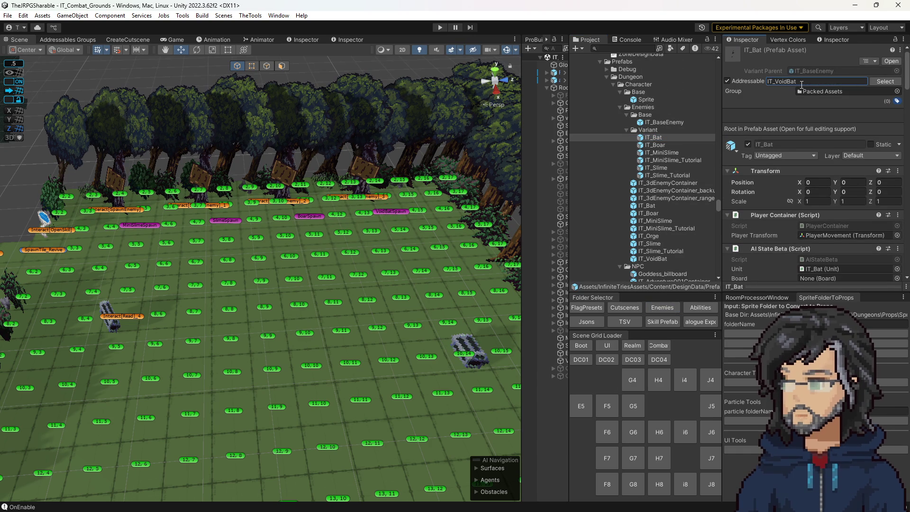
Untick Addressable on the old IT_Bat prefab, check IT_VoidBat, and start play mode.
left_click(657, 205)
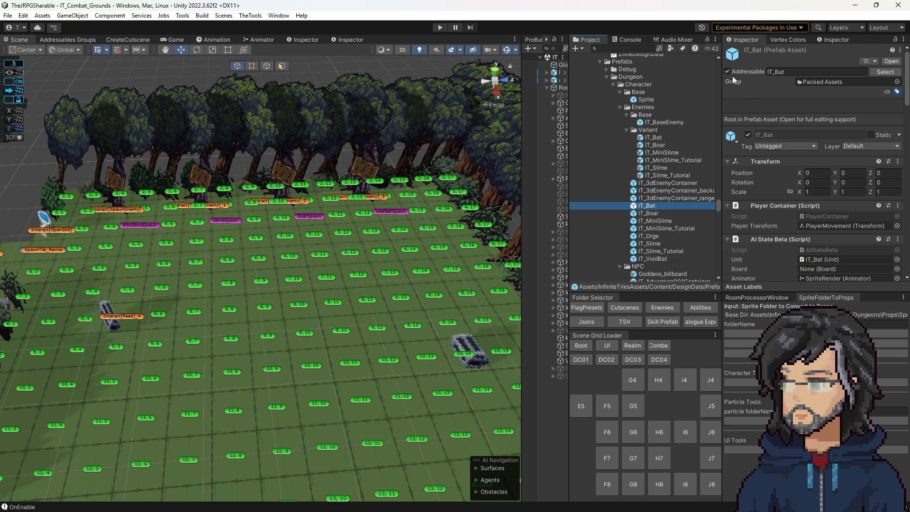
left_click(726, 71)
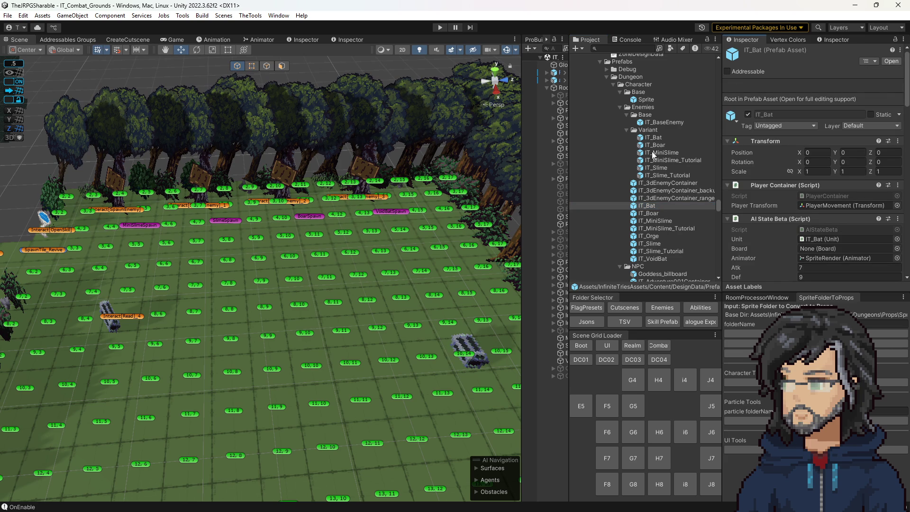
left_click(650, 259)
left_click(747, 70)
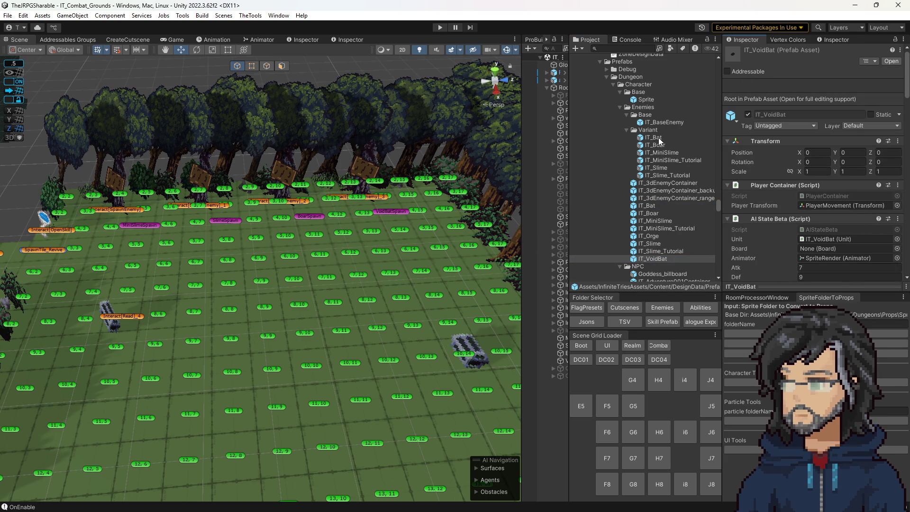
left_click_drag(366, 226, 408, 223)
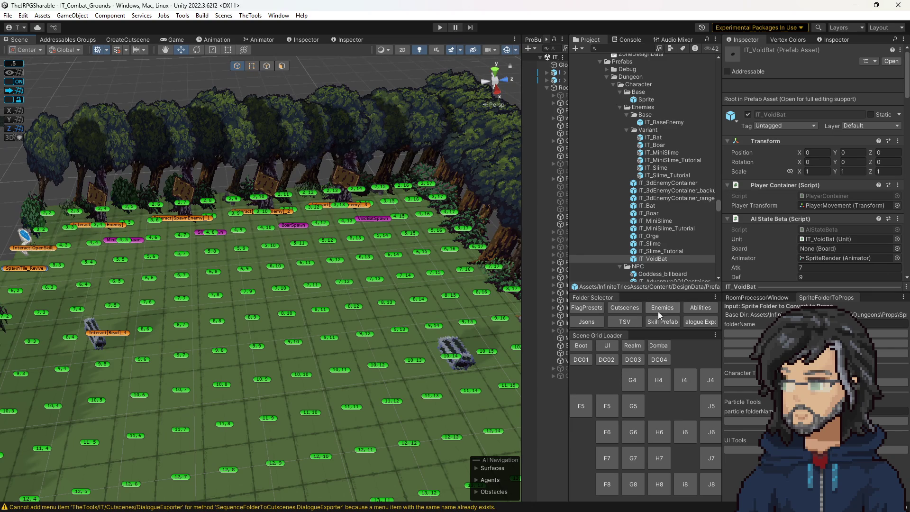
left_click(439, 28)
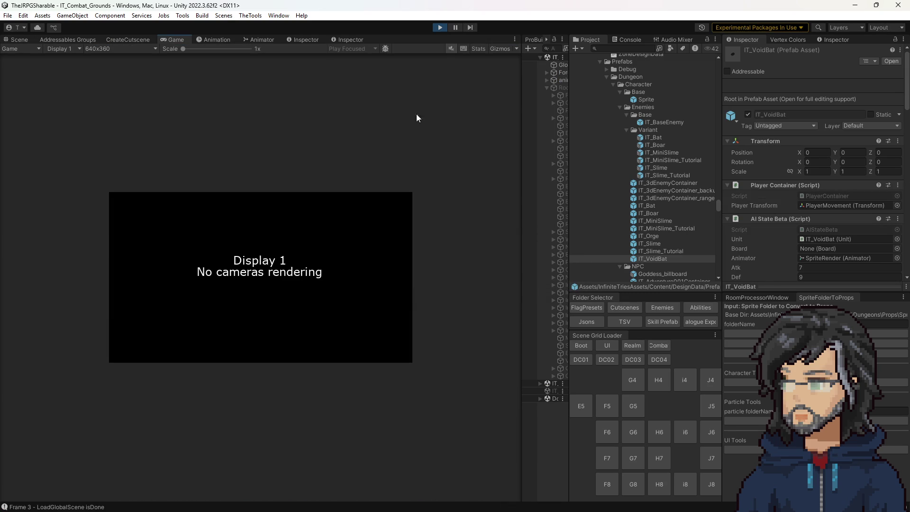
Watch the combat room in a widened Game view, then stop play and widen the Project panel.
left_click_drag(522, 108, 620, 107)
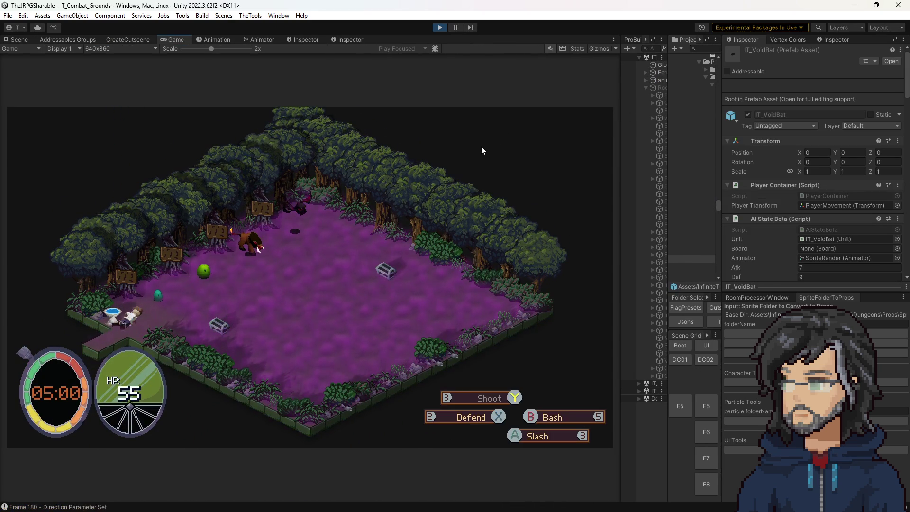
left_click(440, 27)
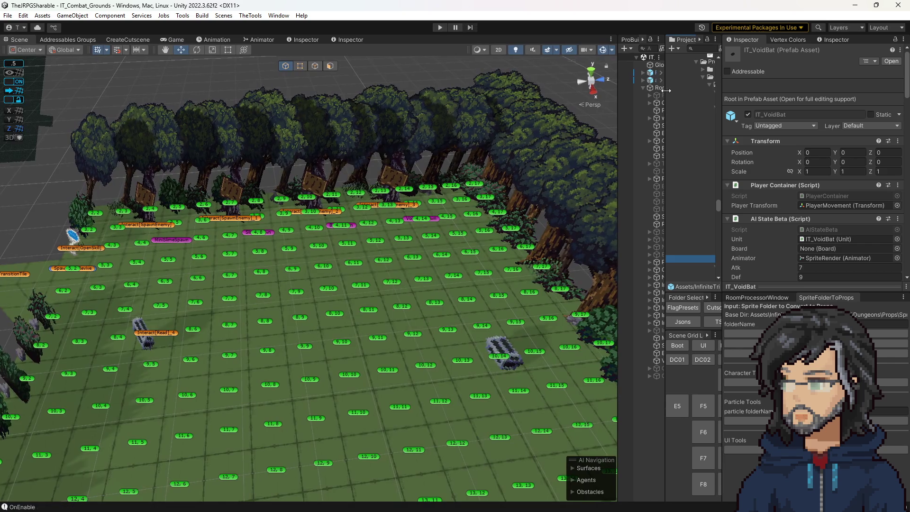
left_click_drag(668, 90, 491, 109)
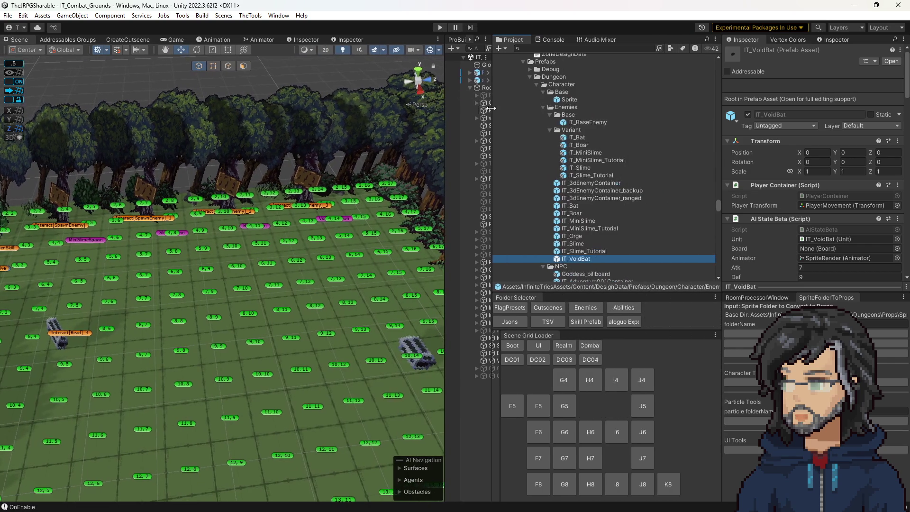
Open the IT_Bat variant, select its SpriteRender, and expand the VoidEye art folder.
double_click(574, 136)
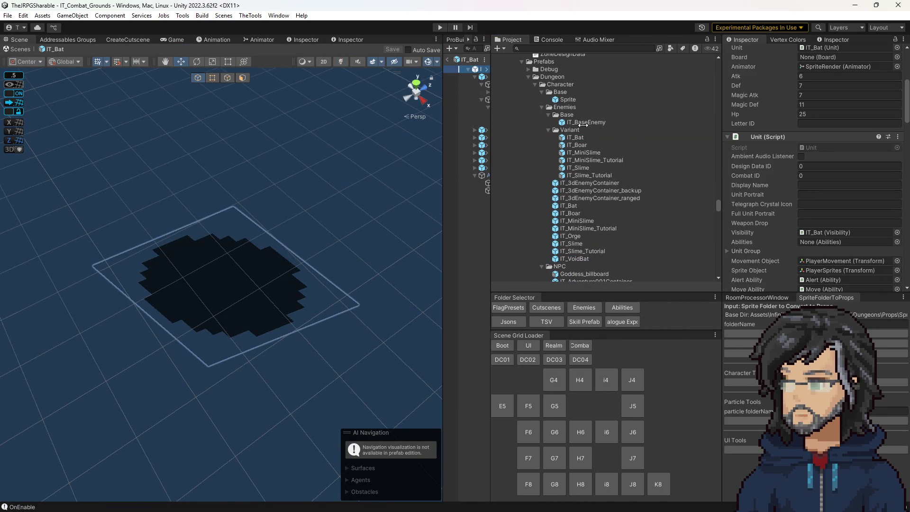
left_click_drag(490, 143, 584, 118)
left_click(518, 116)
left_click(816, 117)
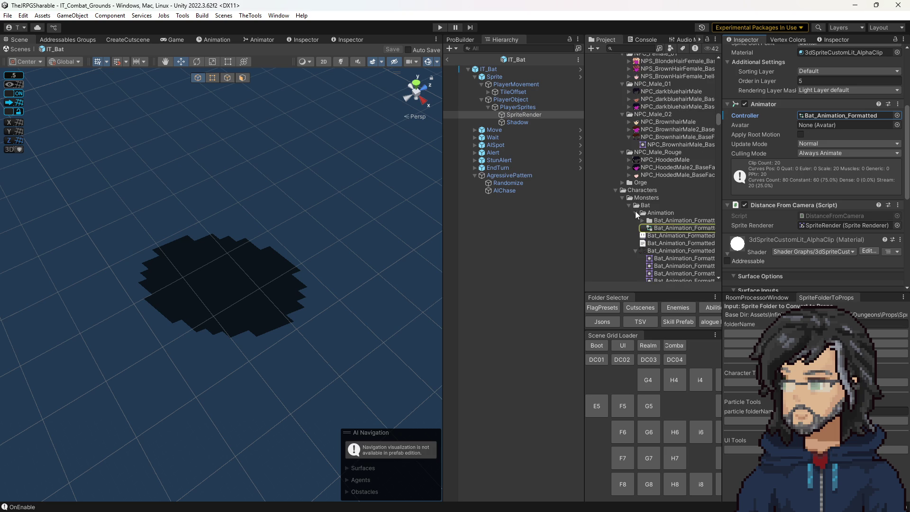
left_click(631, 207)
left_click(628, 206)
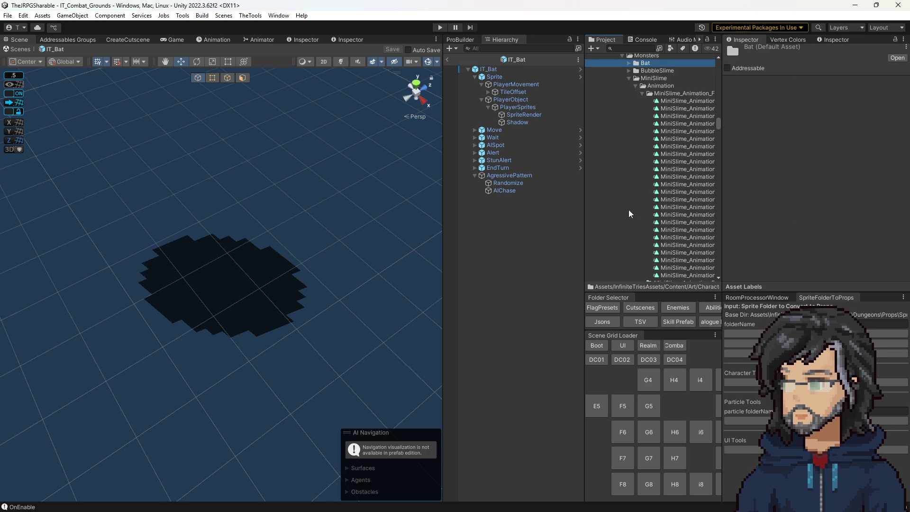
left_click(629, 78)
left_click(628, 86)
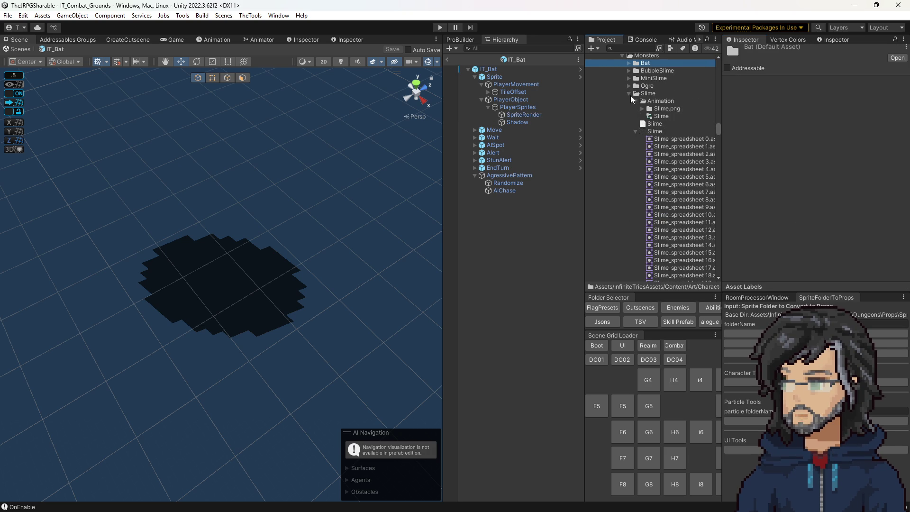
left_click(629, 94)
left_click(628, 108)
left_click(628, 101)
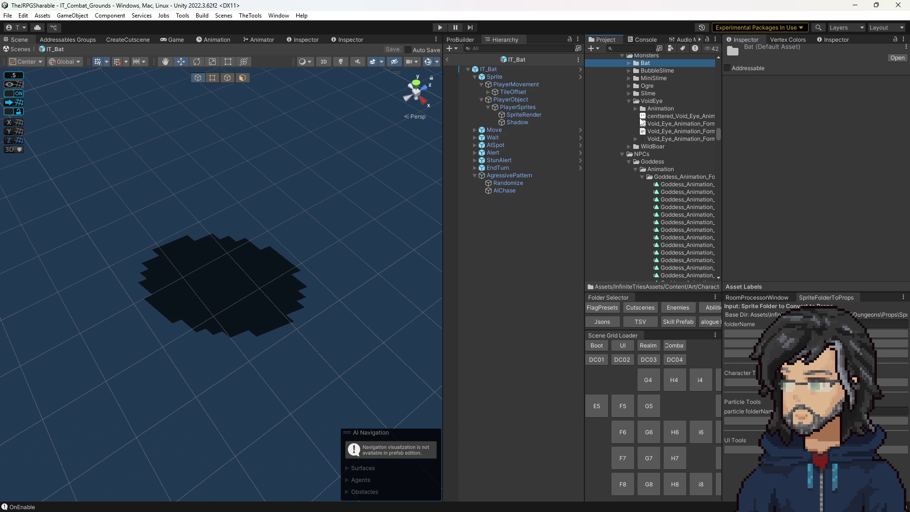
Assign the Void_Eye_Animation_Formatted controller and a centred Void Eye sprite, then exit Prefab Mode.
left_click(521, 115)
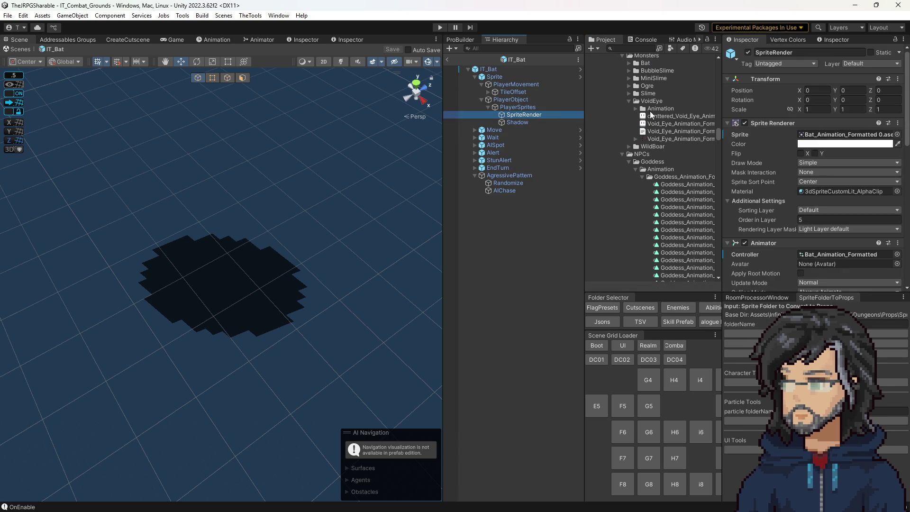
left_click(635, 109)
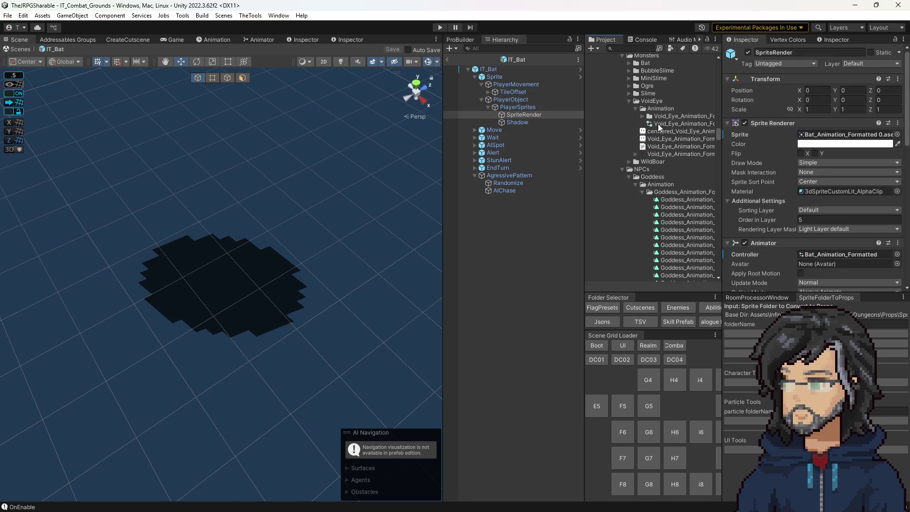
left_click_drag(659, 124, 848, 254)
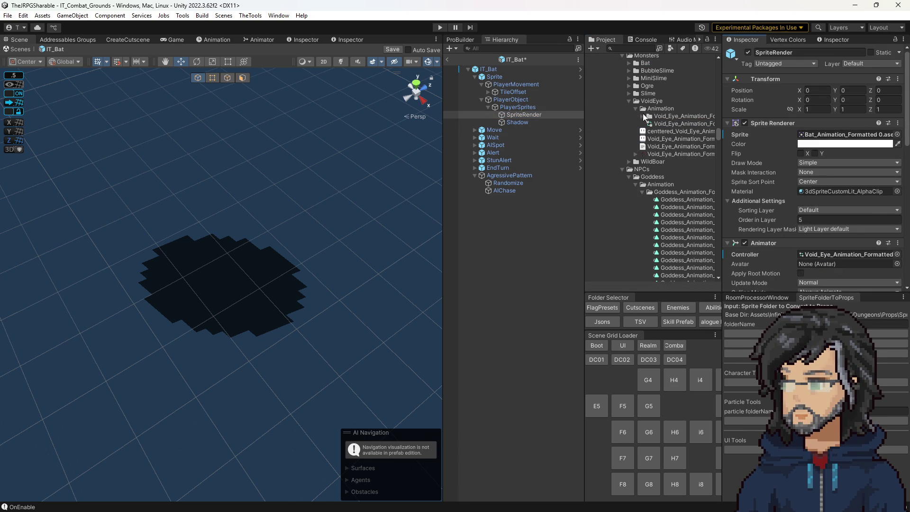
left_click(643, 116)
left_click(641, 110)
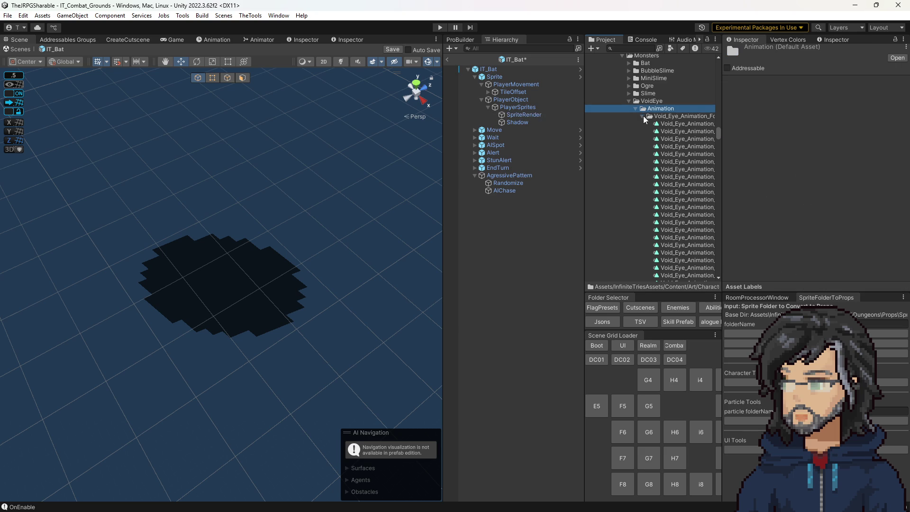
left_click(643, 116)
left_click(525, 115)
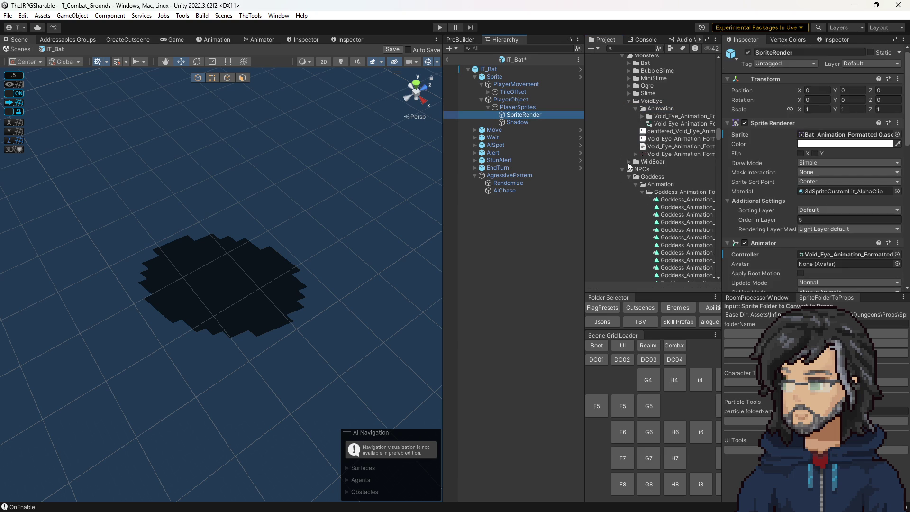
left_click(635, 154)
mouse_move(667, 159)
left_mouse_down()
mouse_move(830, 138)
mouse_move(807, 137)
left_mouse_up()
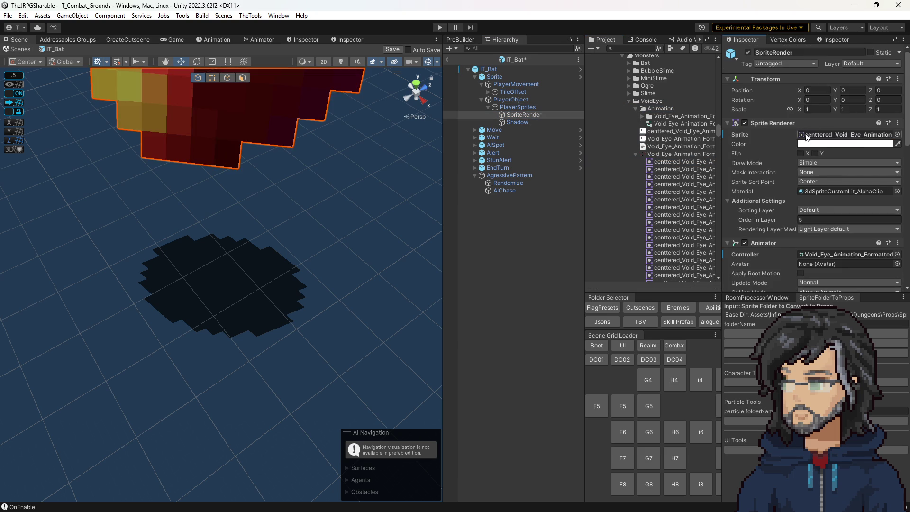
scroll(318, 192, "down", 5)
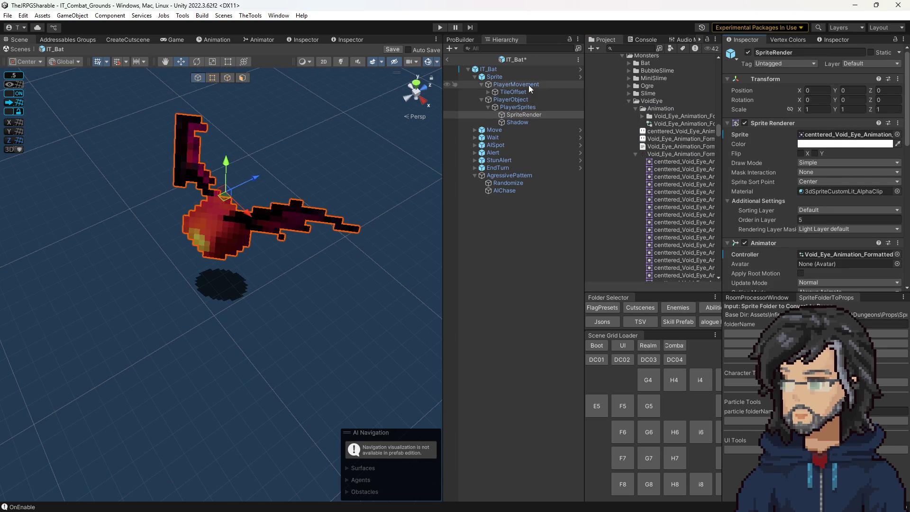
left_click(448, 60)
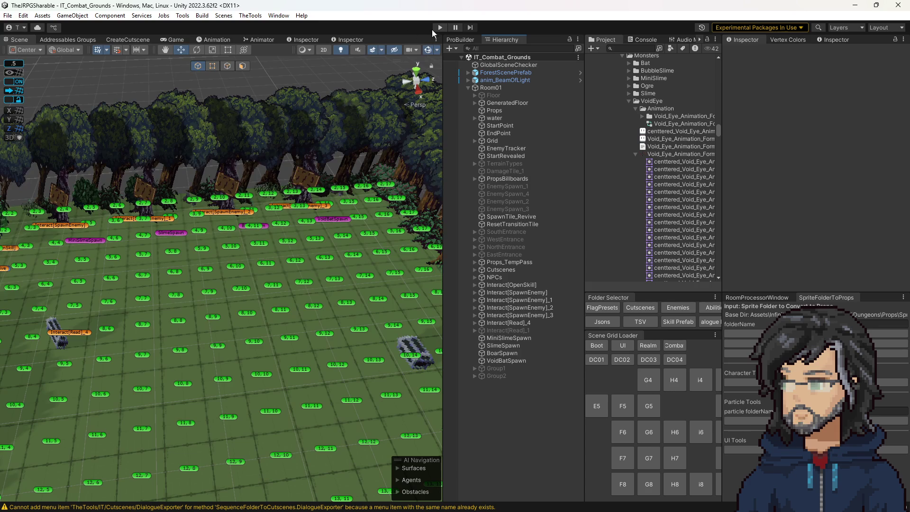
Play-test the scene, walking the player around the room with W.
left_click(438, 27)
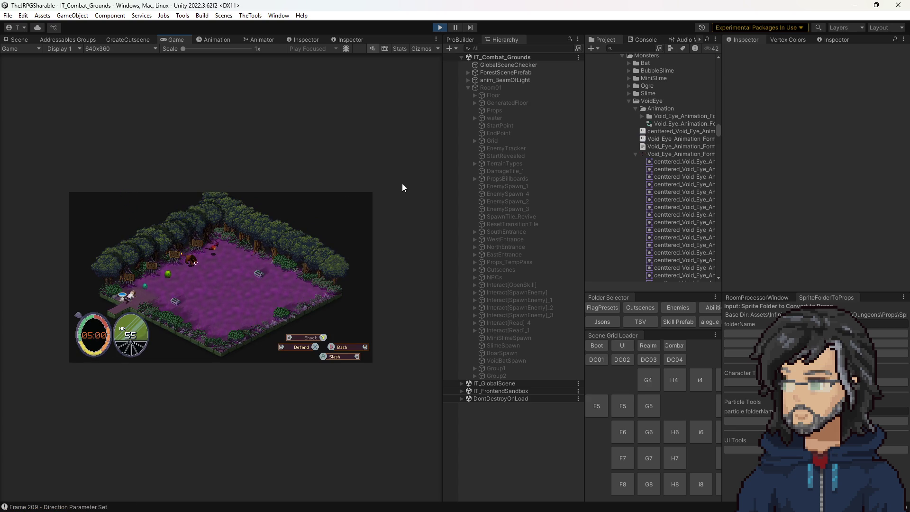
key("w")
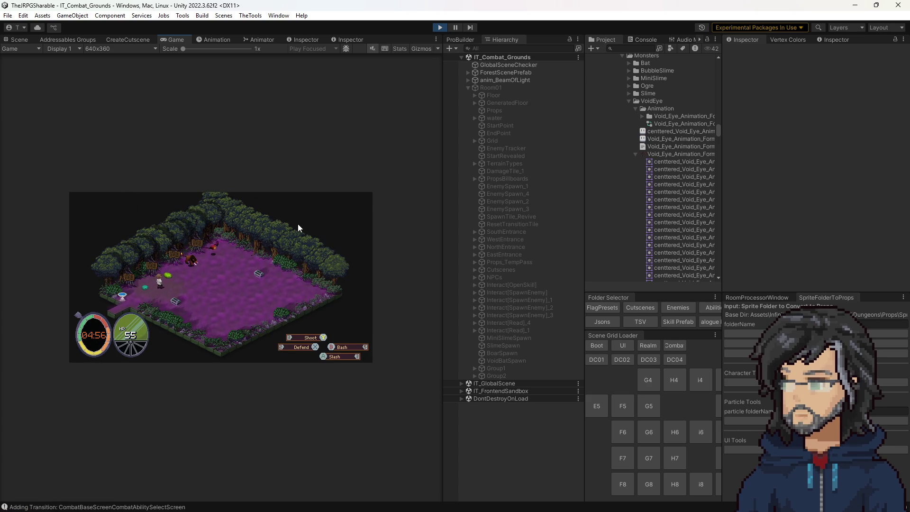
left_click_drag(441, 204, 668, 213)
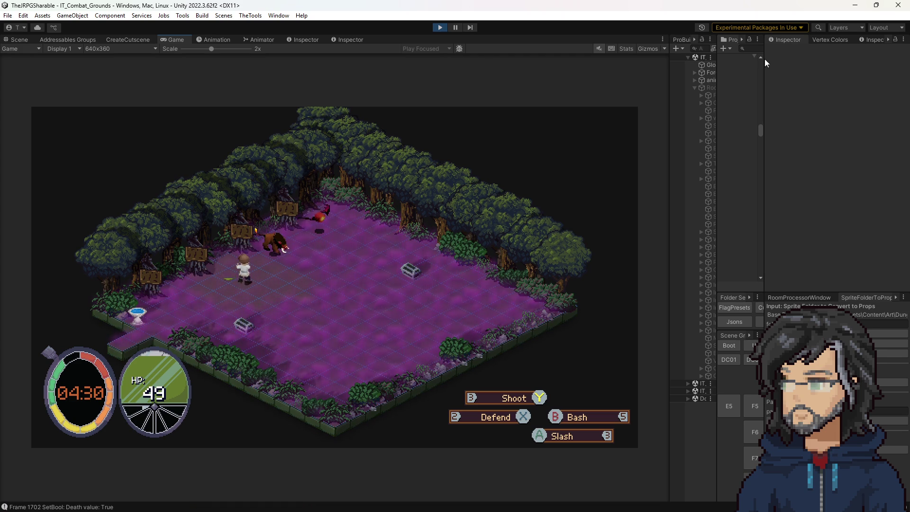
left_click_drag(717, 79, 569, 81)
Open Loot.cs line 65 from the ArgumentOutOfRangeException's stack trace in the Console.
left_click(626, 40)
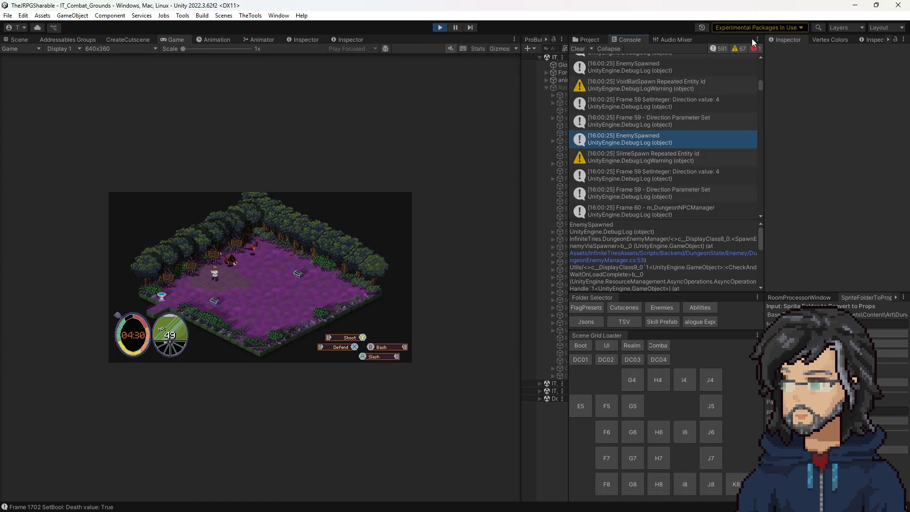
left_click(721, 47)
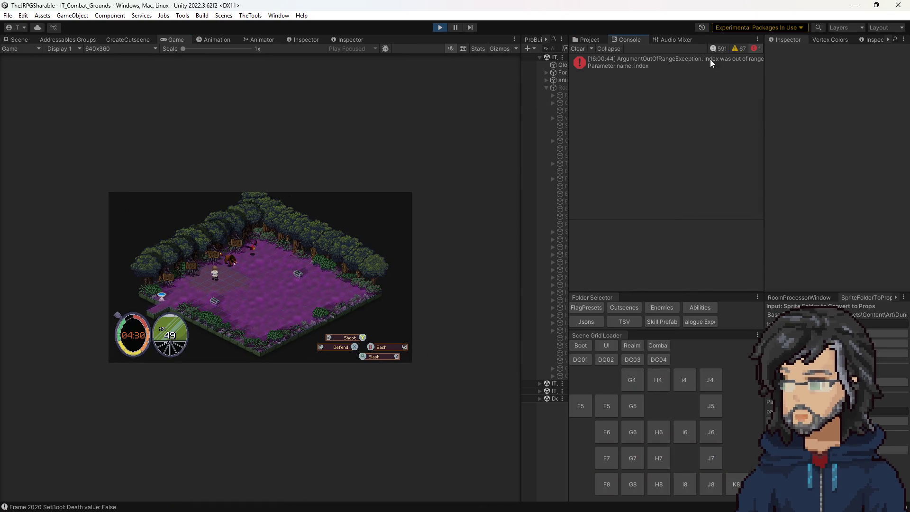
left_click(643, 66)
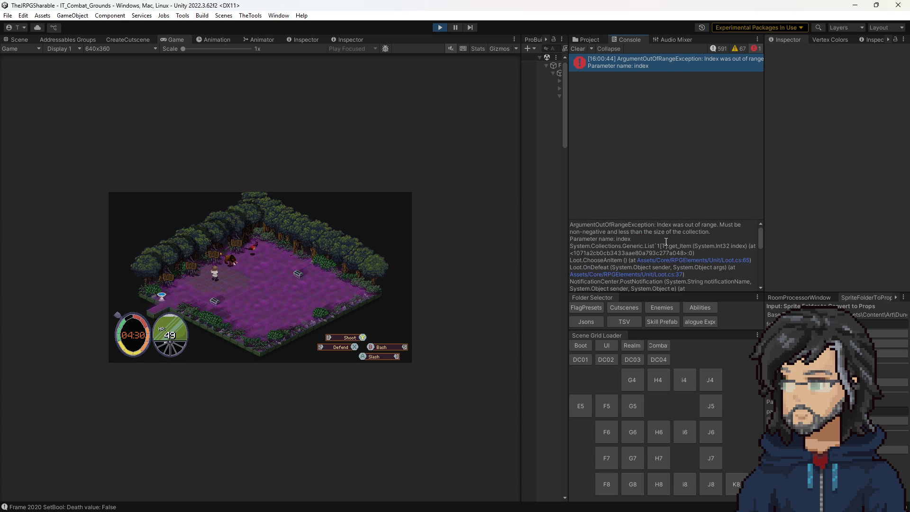
left_click(698, 261)
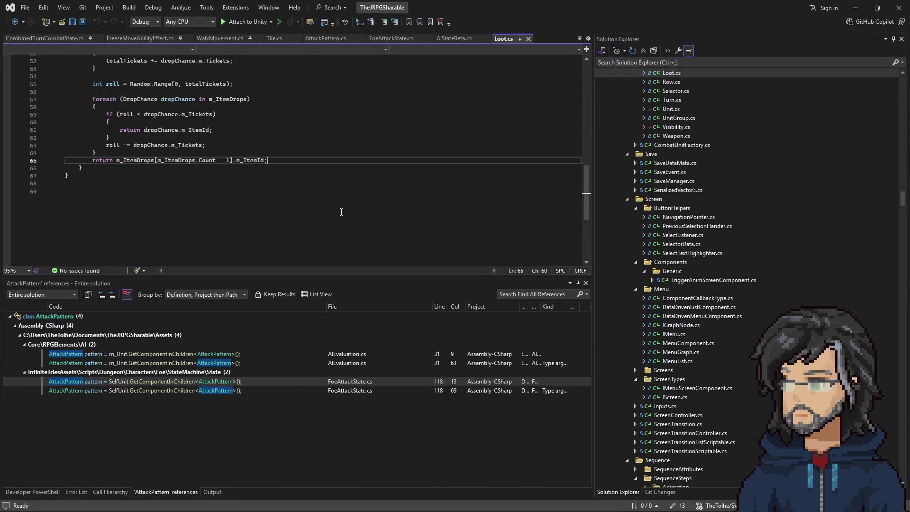
Leave Loot.cs at ChooseAnItem() and stop the running play test in Unity.
scroll(224, 178, "up", 4)
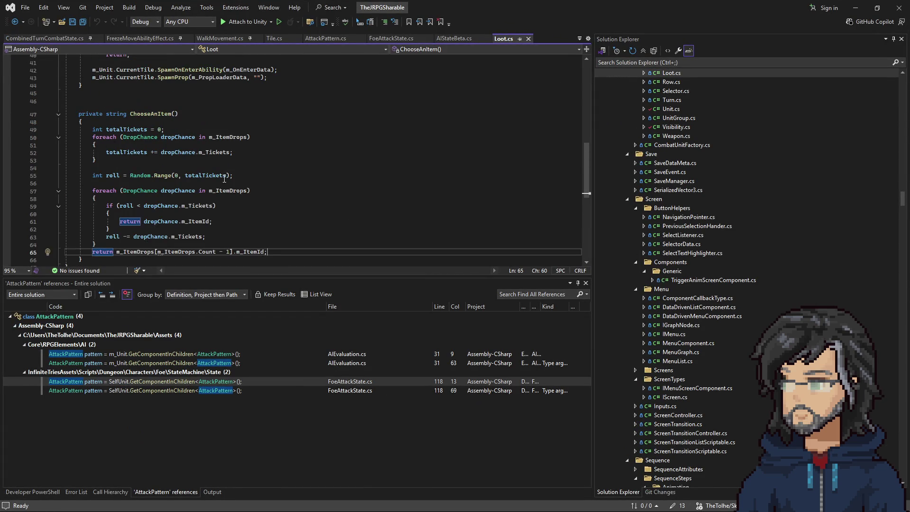
left_click(855, 8)
left_click(587, 40)
left_click(440, 27)
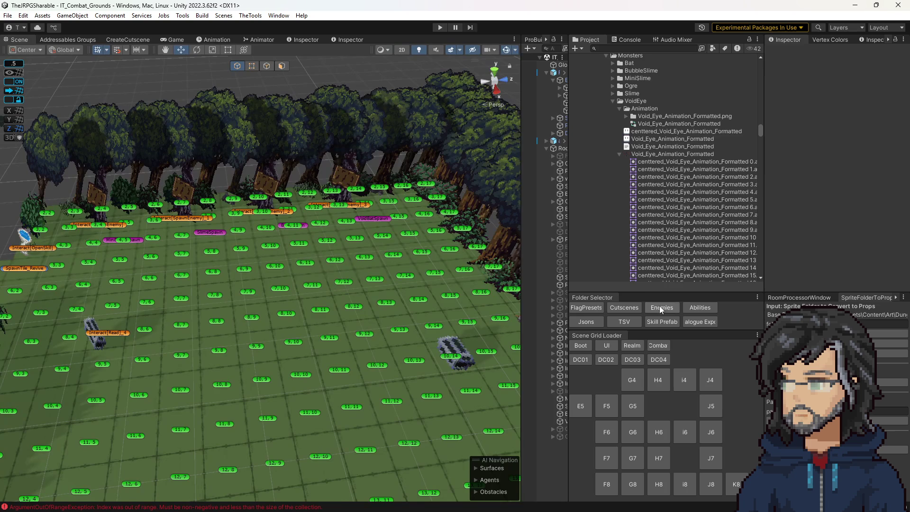
Open the IT_Slime prefab from Prefabs/Dungeon/Enemies and look through its Inspector.
left_click(660, 308)
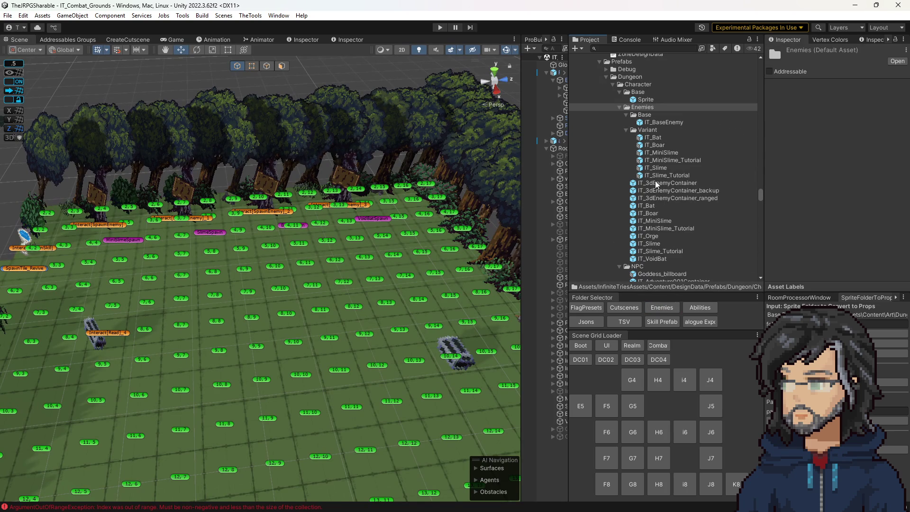
double_click(649, 244)
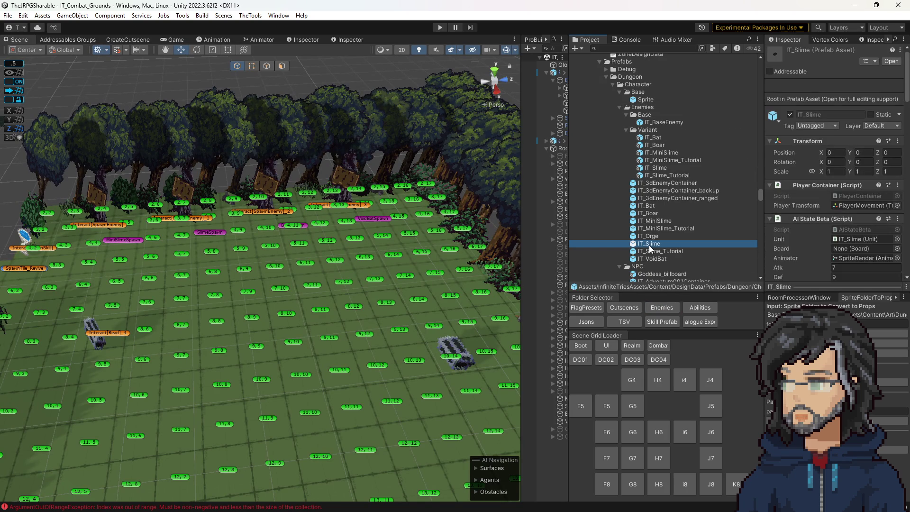
scroll(859, 211, "down", 5)
scroll(858, 212, "down", 10)
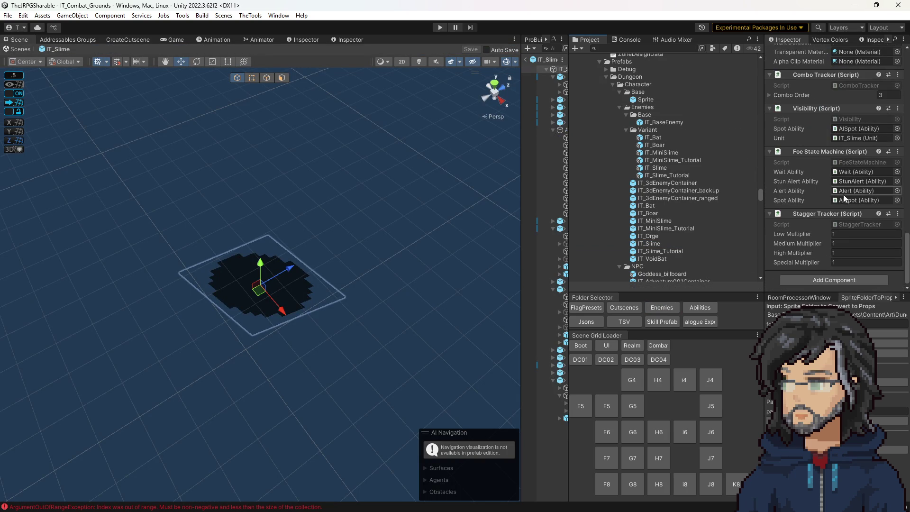
scroll(817, 173, "up", 3)
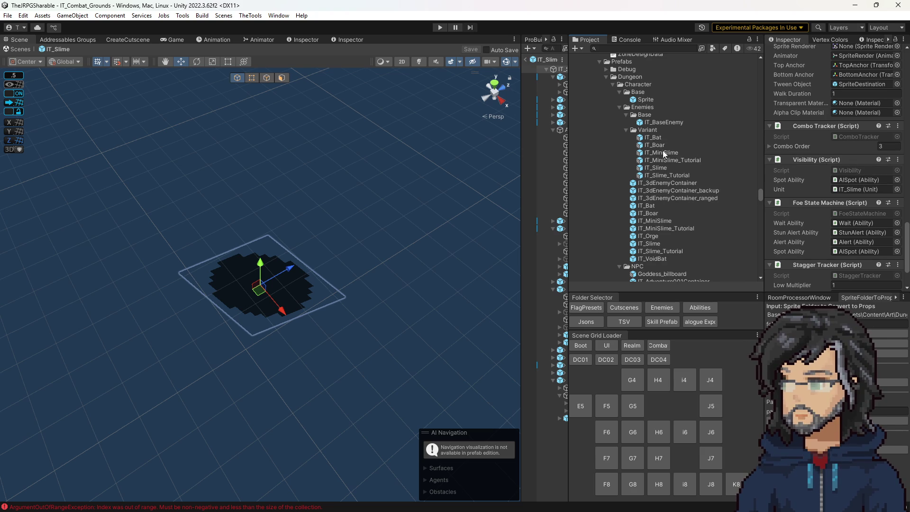
Open IT_BaseEnemy, check its empty Loot Item Drops list, and open the Loot script.
double_click(658, 121)
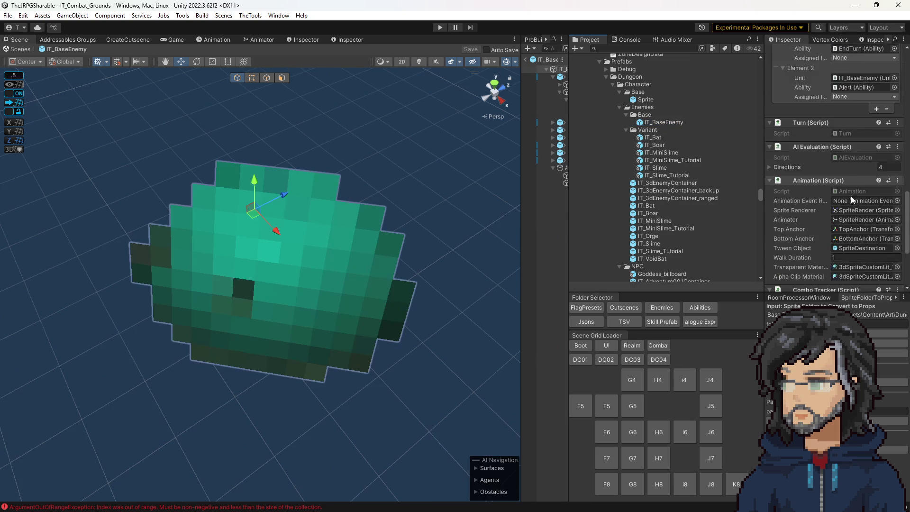
scroll(845, 156, "down", 3)
left_click(843, 121)
double_click(843, 121)
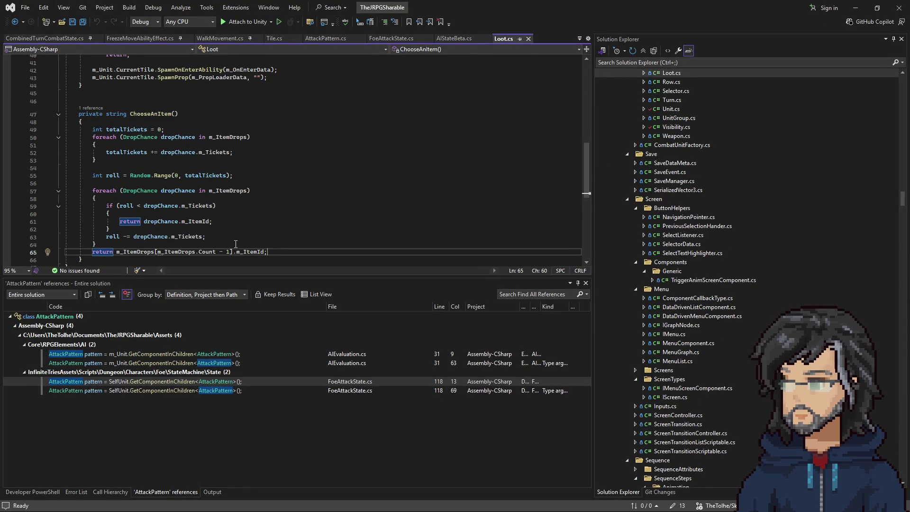
Begin an if guard at the top of ChooseAnItem and inspect its OnDefeat call site.
left_click(121, 122)
key("Return")
type("if")
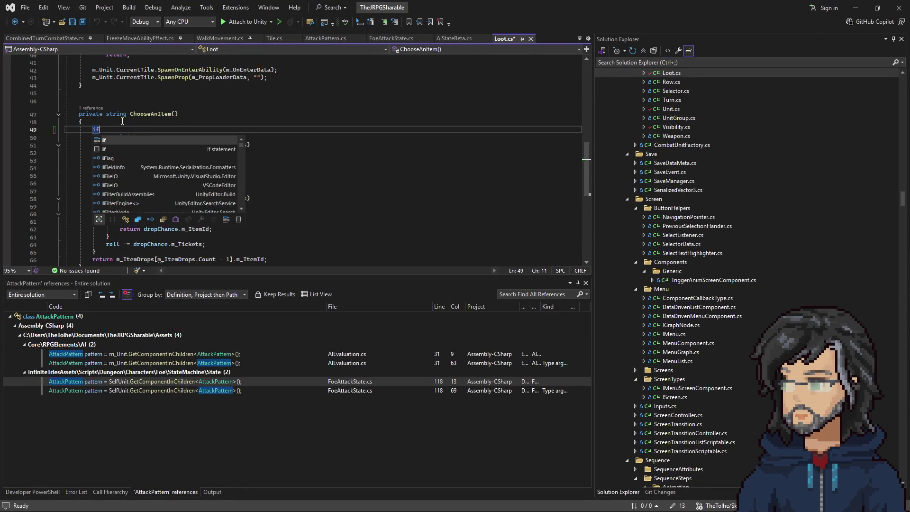
type("(")
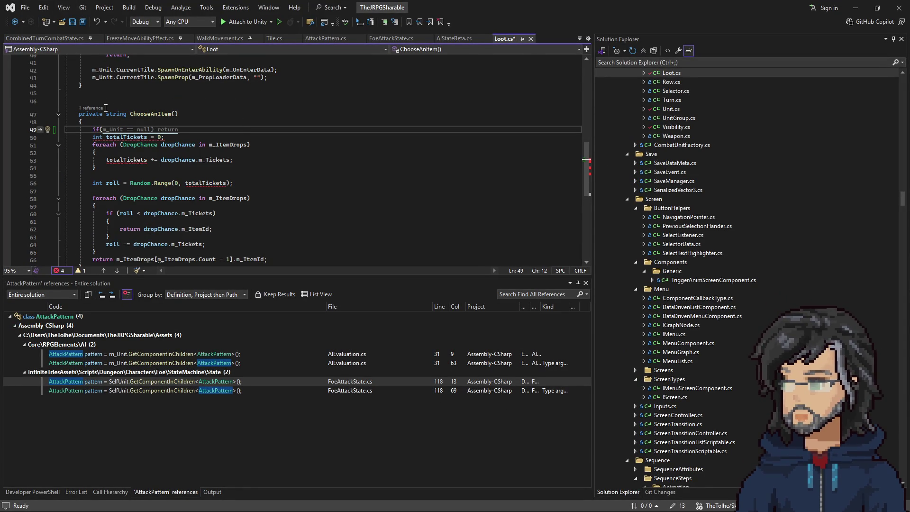
left_click(106, 108)
left_click(114, 85)
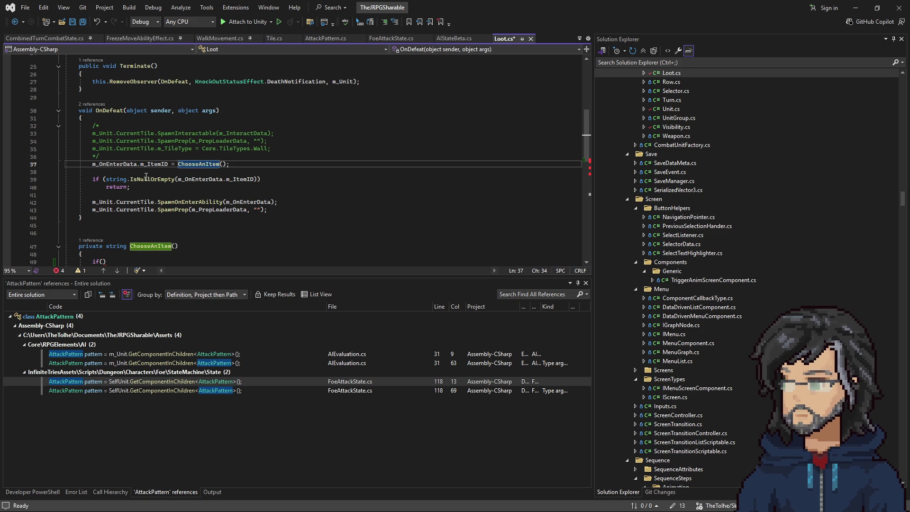
scroll(215, 186, "down", 4)
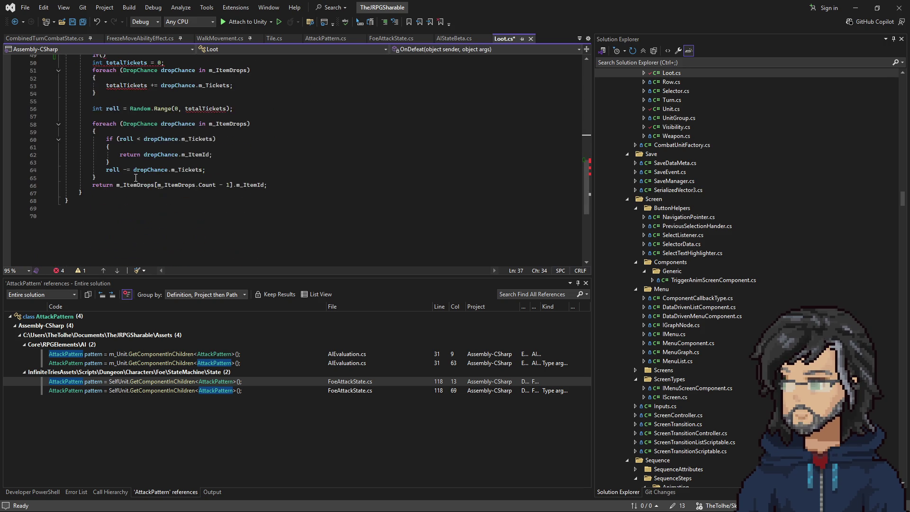
scroll(139, 178, "up", 4)
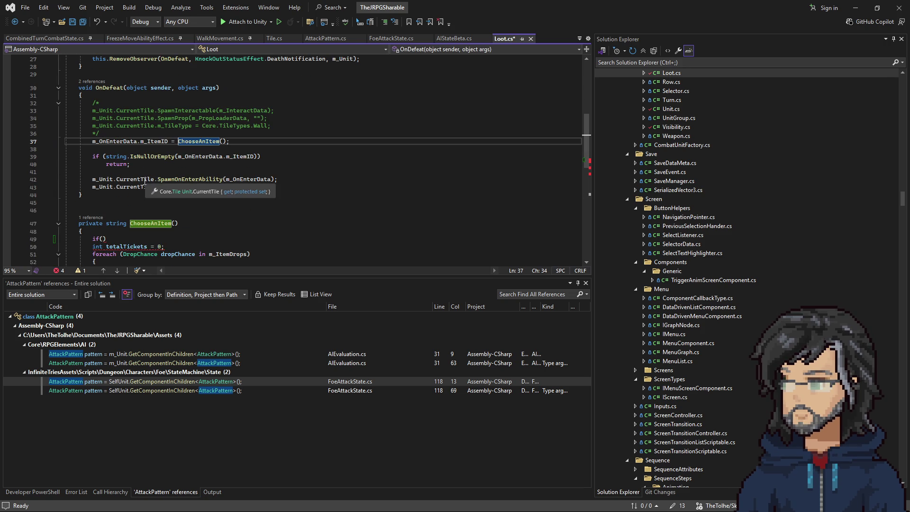
left_click(106, 239)
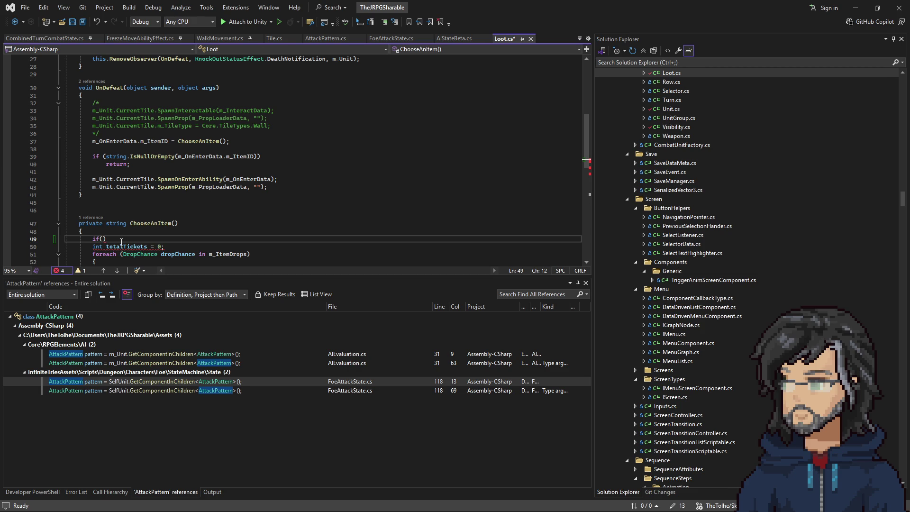
Complete the m_ItemDrops.Count guard so ChooseAnItem returns an empty string.
type("m_")
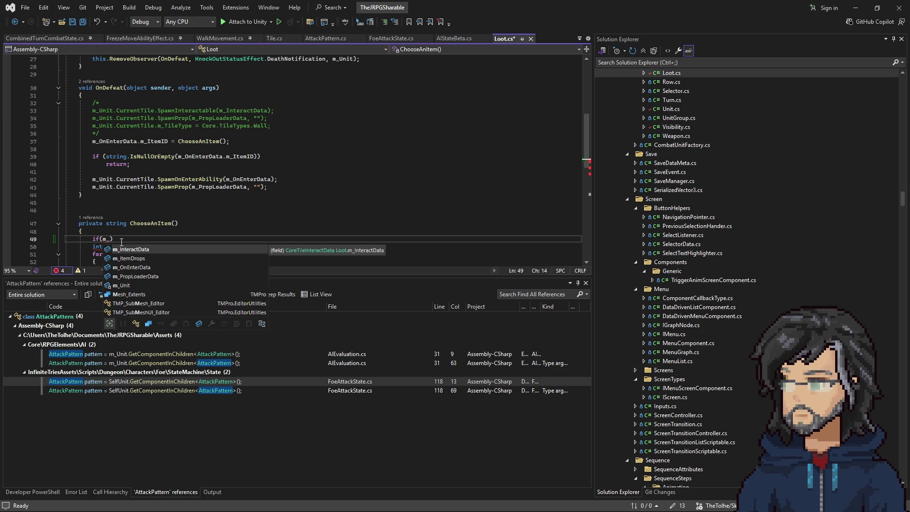
scroll(121, 241, "down", 3)
left_click(202, 147)
scroll(202, 177, "down", 2)
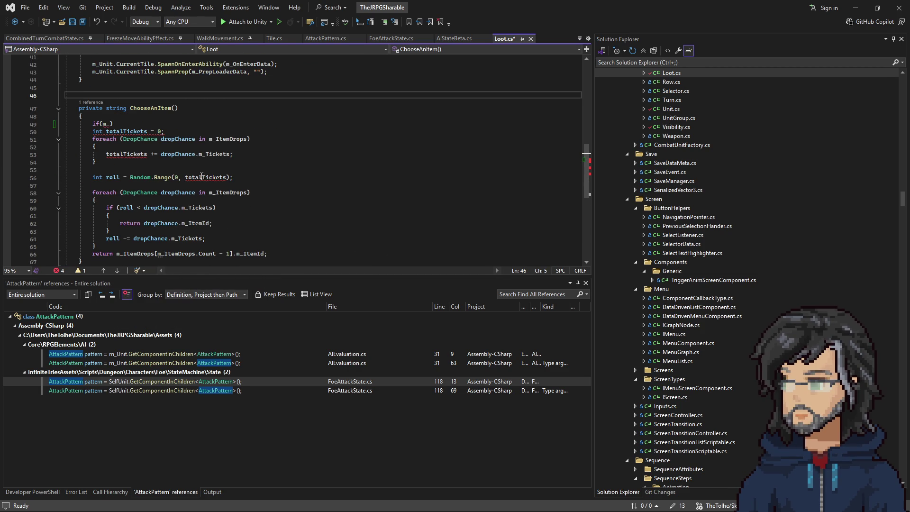
left_click(232, 139)
left_click(108, 124)
type("ItemDrops.Count ")
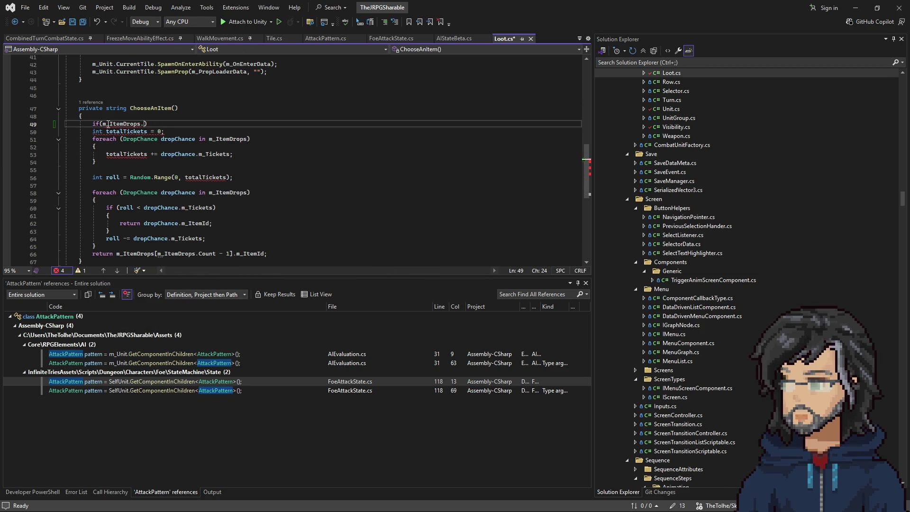
type("> 0")
key("Return")
type("return")
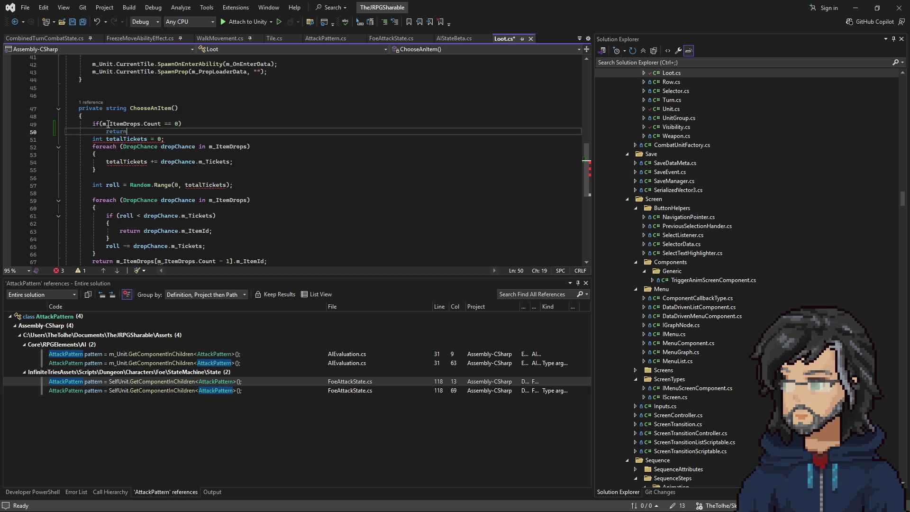
type(" \"\";")
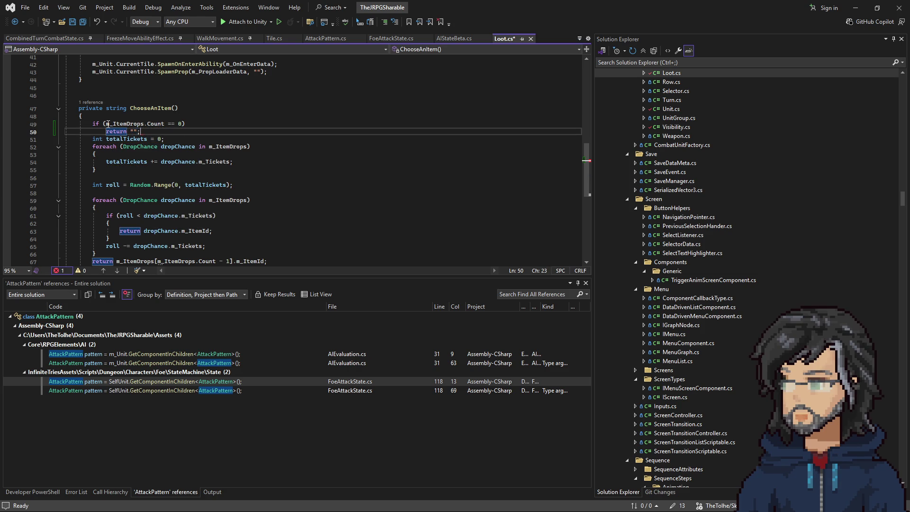
Review OnDefeat's empty item ID check, add a blank line after the guard, and return to Unity.
scroll(206, 81, "up", 3)
left_click_drag(130, 110, 236, 108)
left_click(140, 126)
scroll(155, 121, "up", 2)
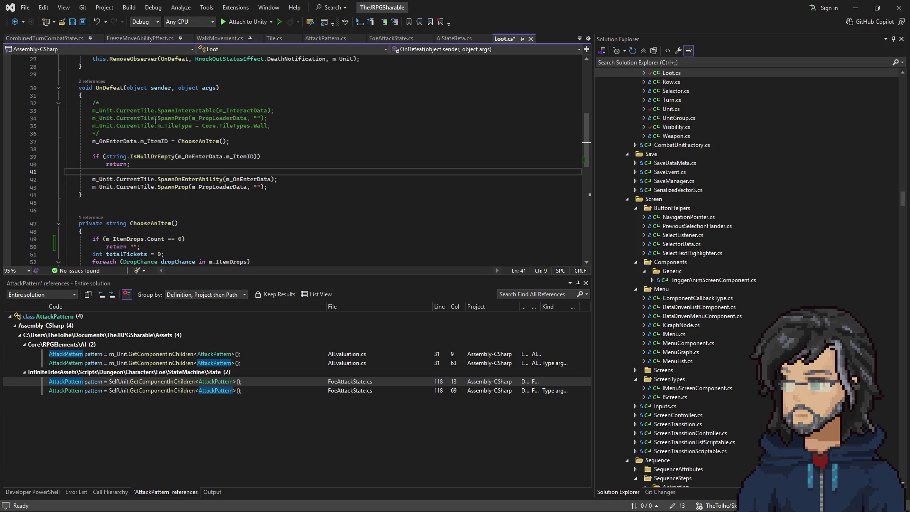
scroll(156, 143, "down", 3)
left_click(151, 177)
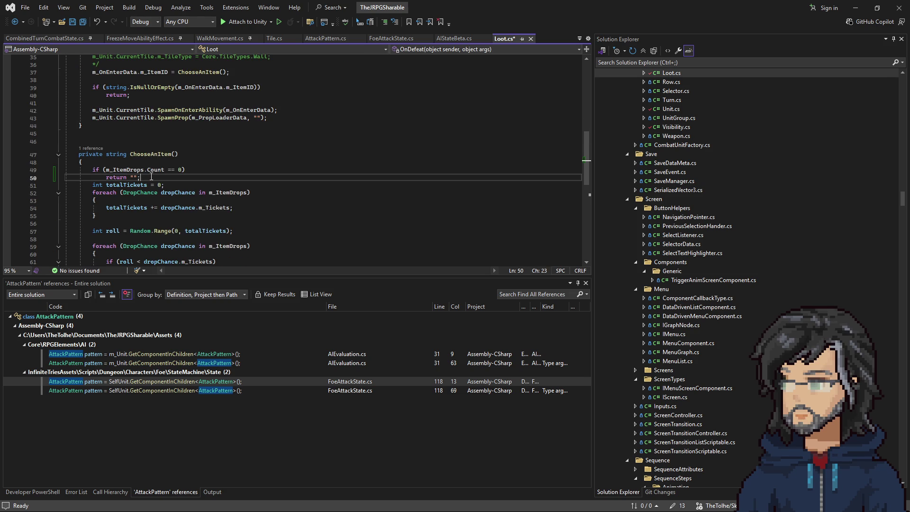
key("Return")
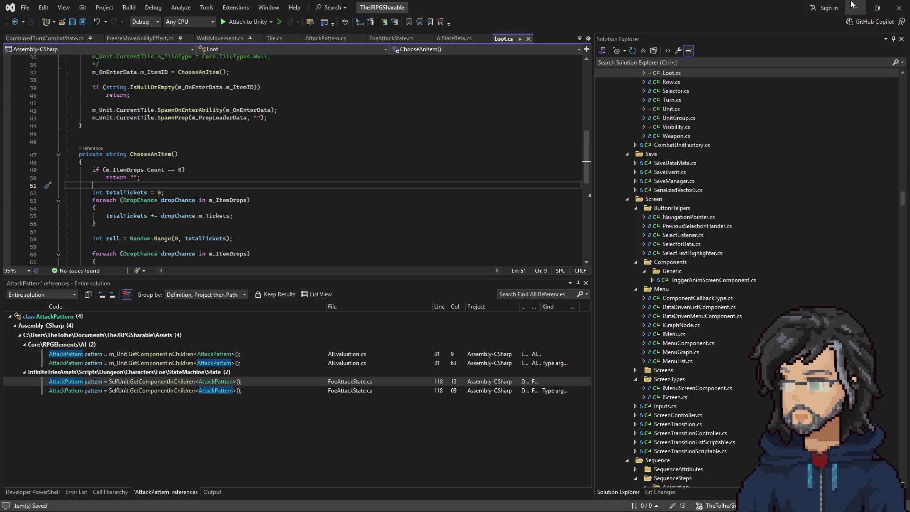
key("alt+Tab")
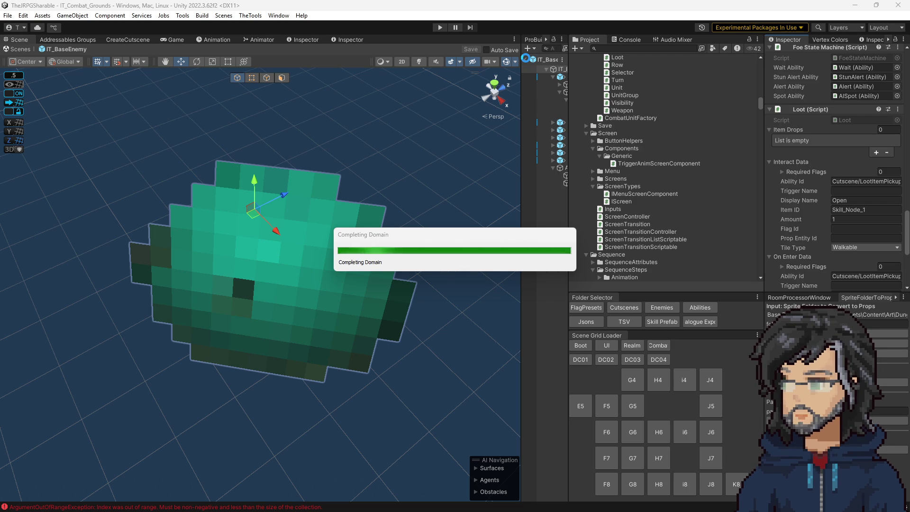
Exit Prefab Mode, play IT_Combat_Grounds with the Loot.cs fix, and widen the Game view.
left_click(527, 60)
key("ctrl+p")
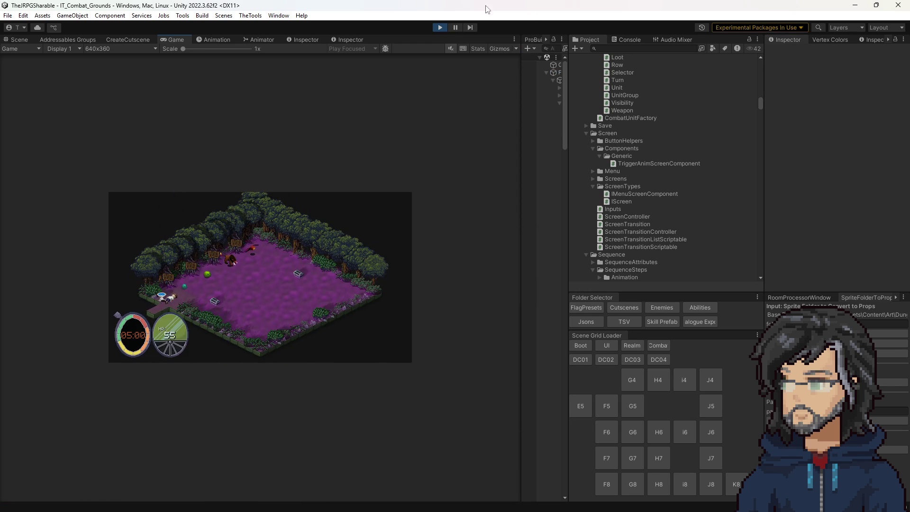
left_click_drag(519, 126, 662, 149)
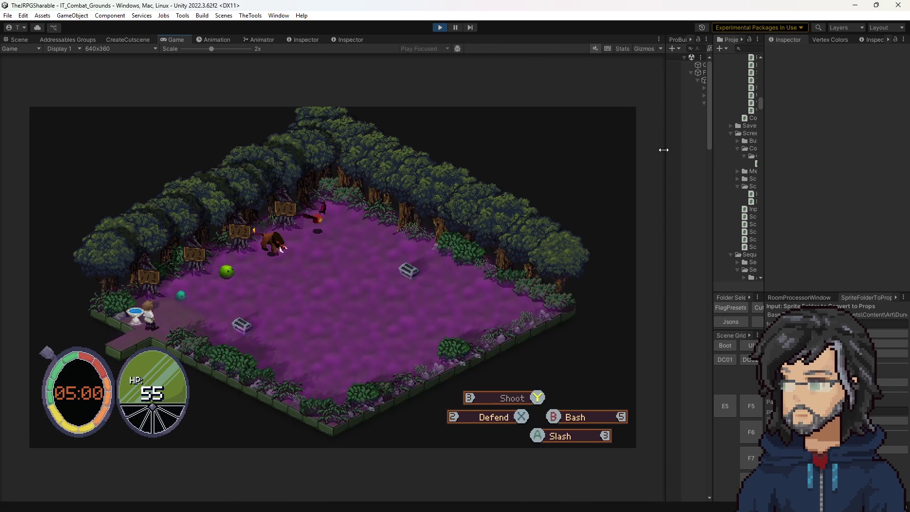
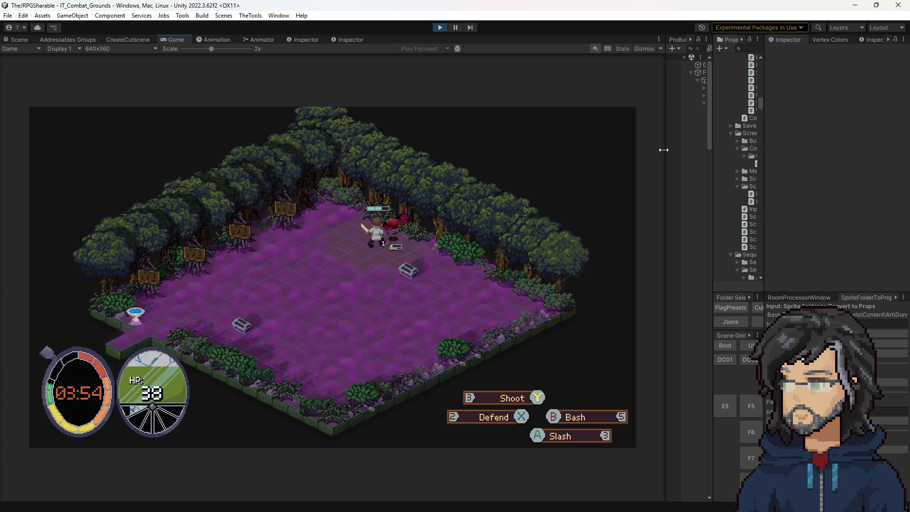
Stop the play test and lock the Inspector on IT_Boar's stats (Atk 10, Def 18, Hp 100).
left_click(439, 27)
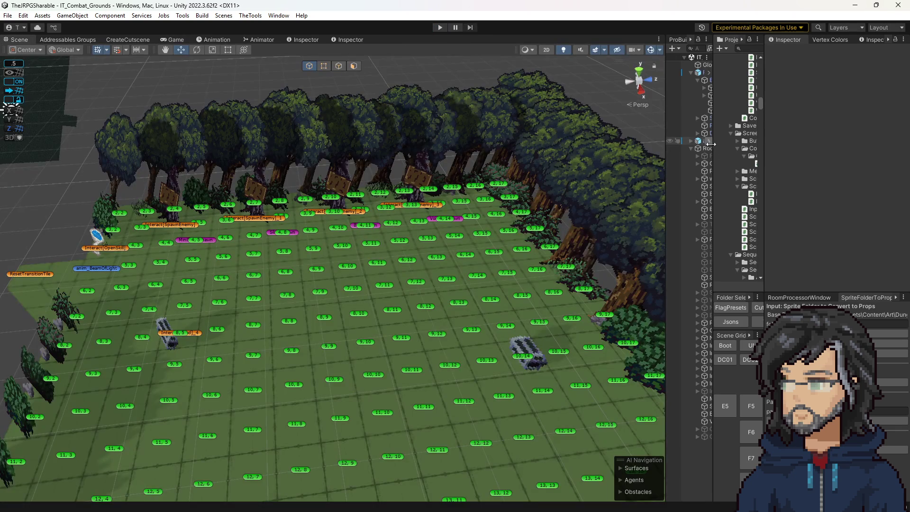
left_click_drag(665, 150, 485, 150)
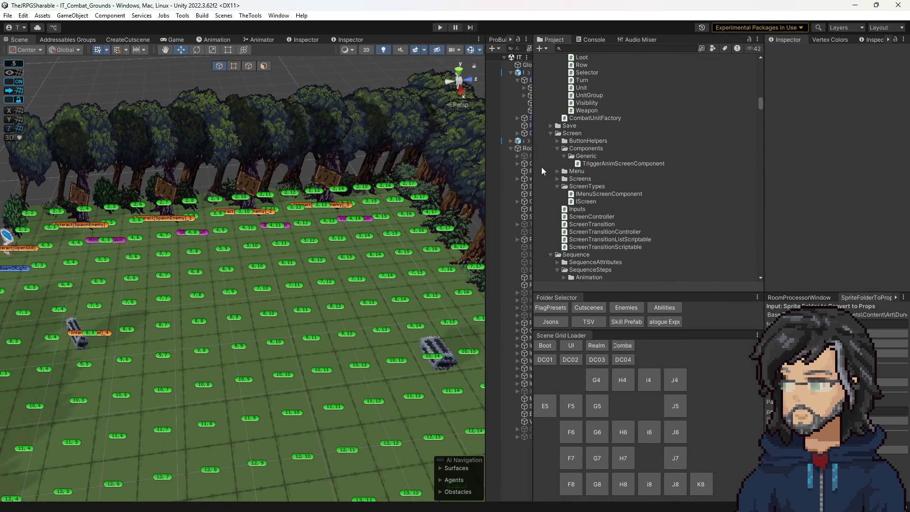
left_click(626, 307)
scroll(618, 175, "down", 6)
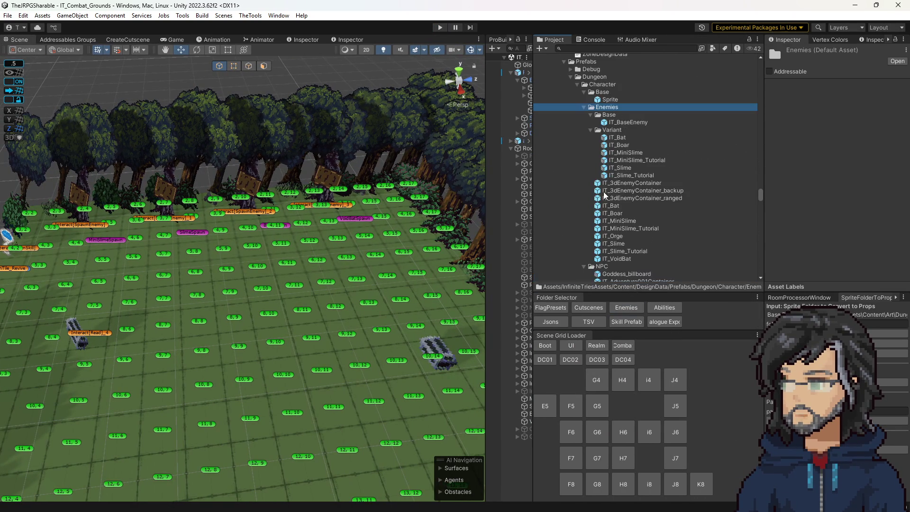
left_click(614, 213)
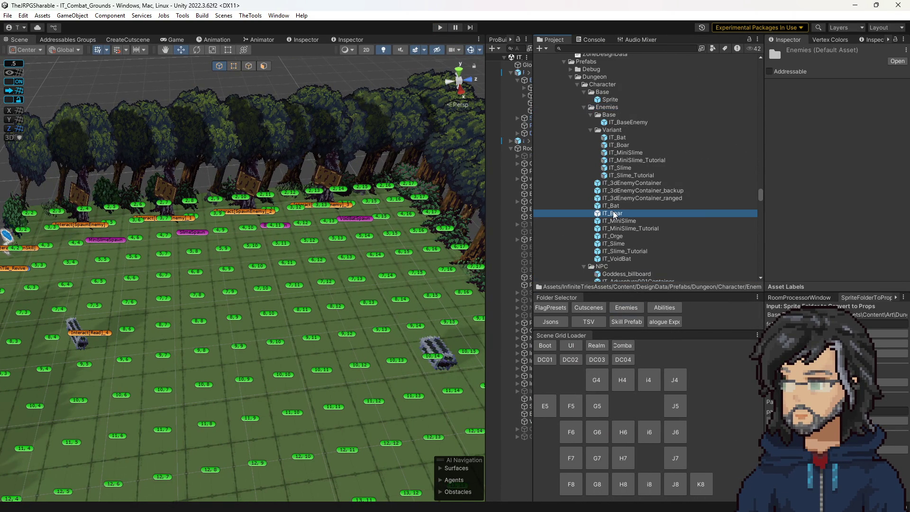
scroll(792, 184, "down", 2)
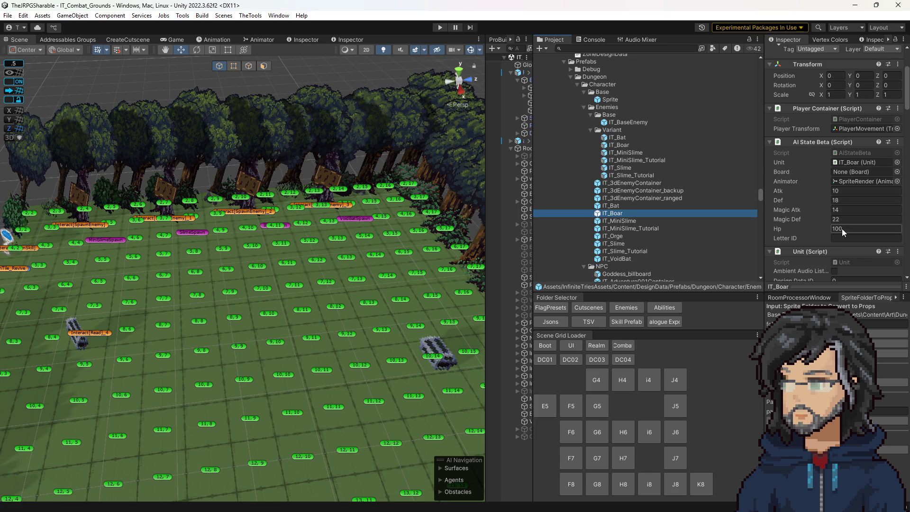
left_click(895, 40)
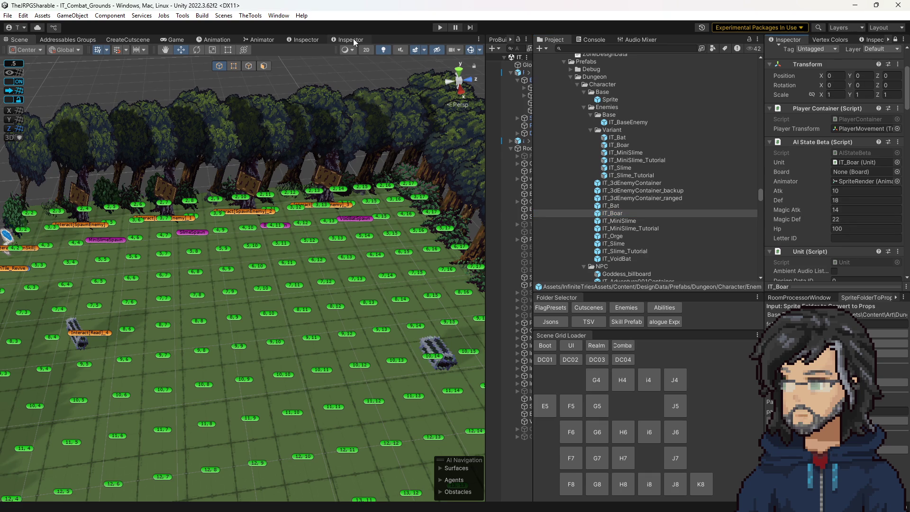
In a second Inspector, give the IT_Boar variant Atk 10, Def 18, Magic Atk 14, Magic Def 22, Hp 100.
left_click(354, 39)
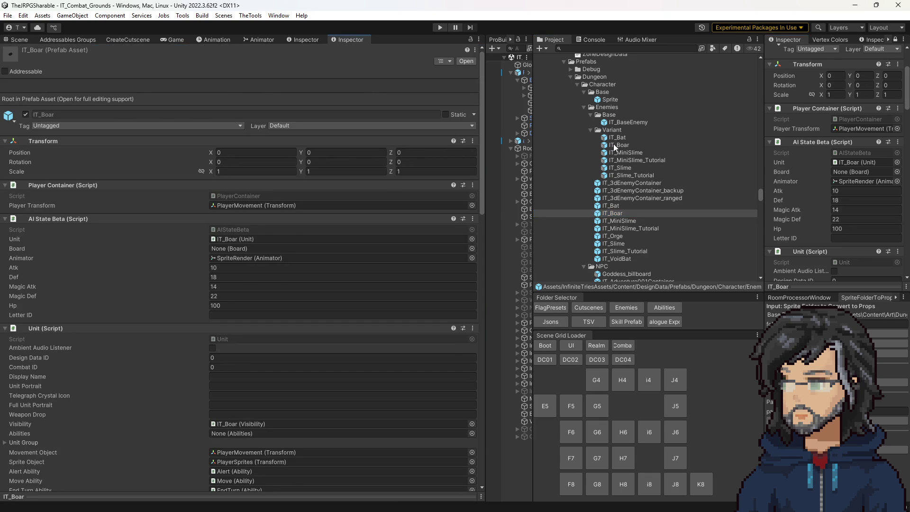
left_click(614, 146)
left_click(226, 298)
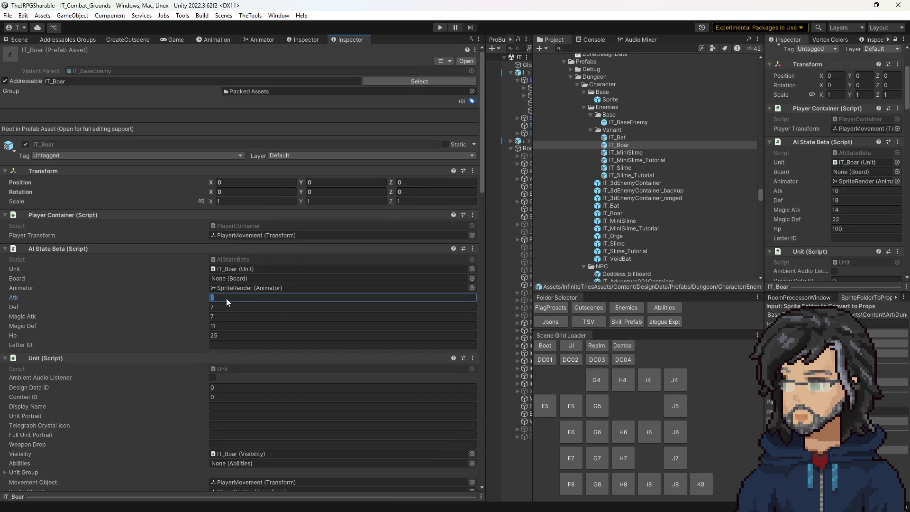
type("10")
key("Tab")
type("18")
key("Tab")
type("14")
key("Tab")
type("22")
key("Tab")
type("100")
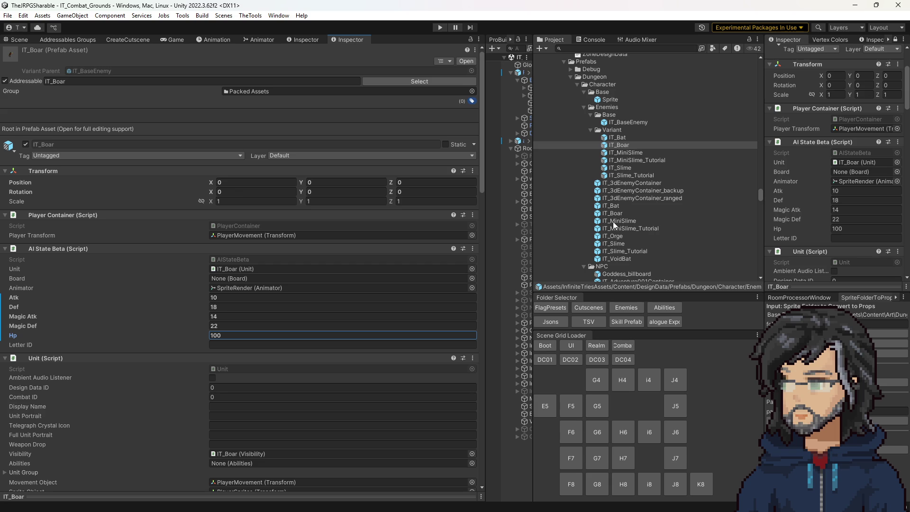
Unlock the Inspector and review the IT_Slime variant and main IT_Slime prefab stats.
left_click(615, 167)
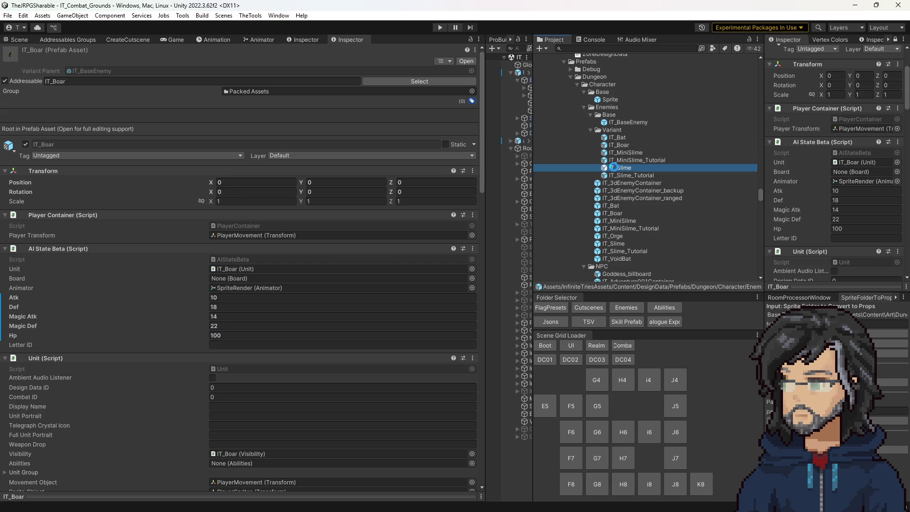
left_click(895, 40)
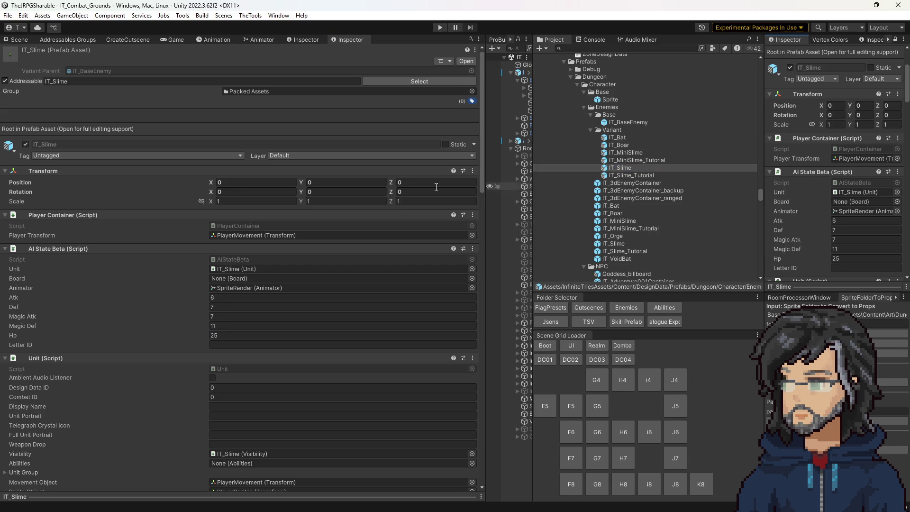
left_click(617, 244)
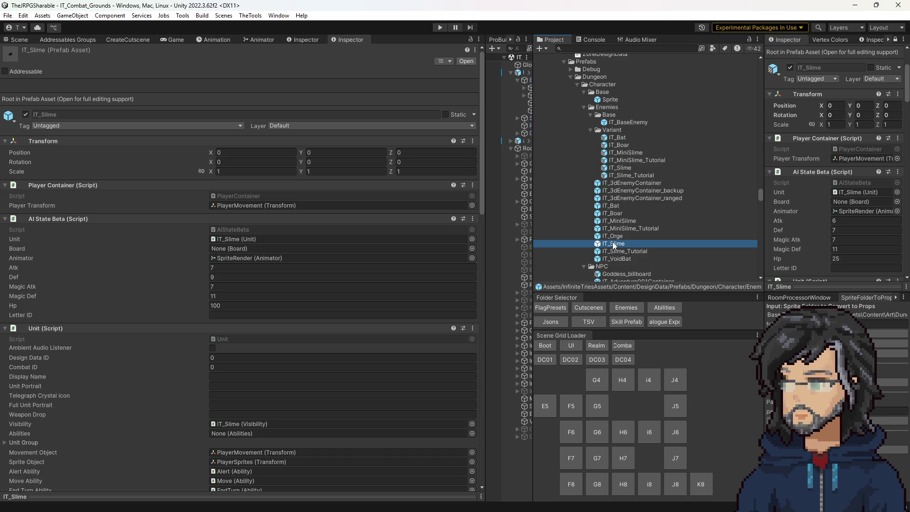
left_click(844, 219)
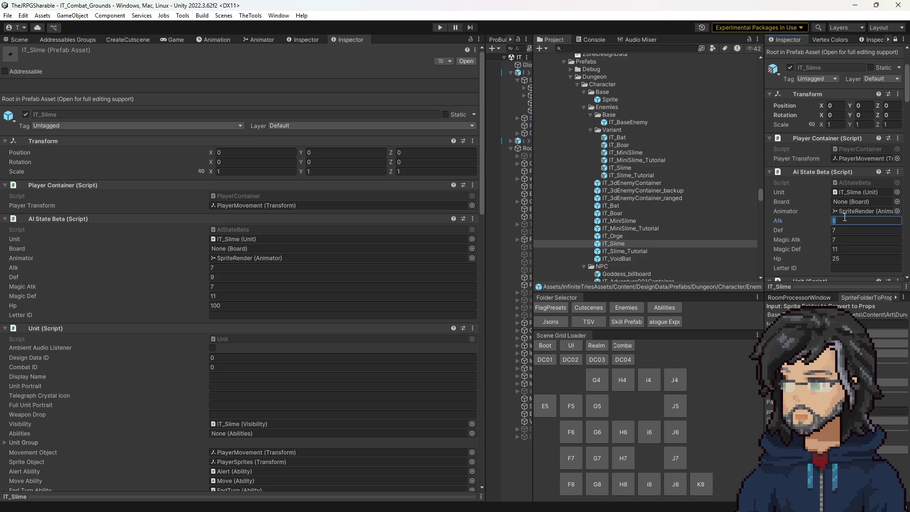
type("7")
key("ctrl+p")
In a widened Game view, attack the green slime with Slash (3) and Bash (5), then stop the test.
left_click_drag(487, 179, 658, 179)
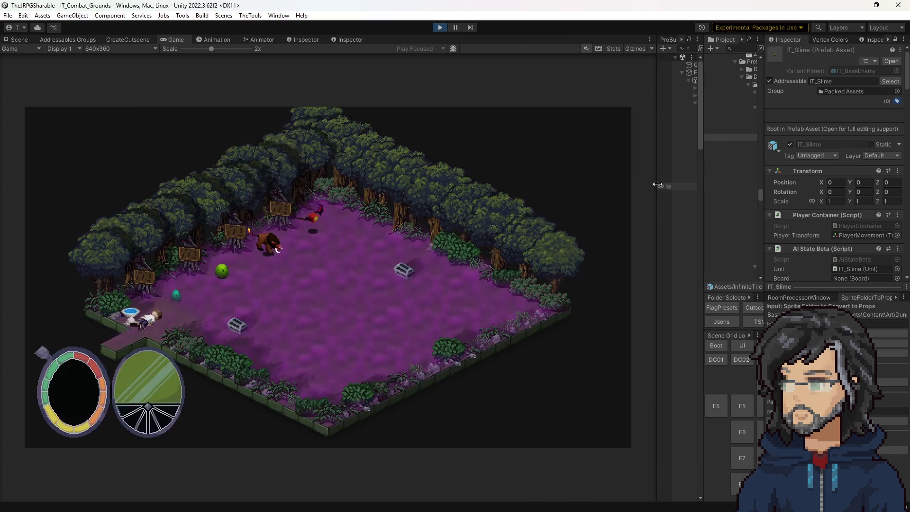
key("w")
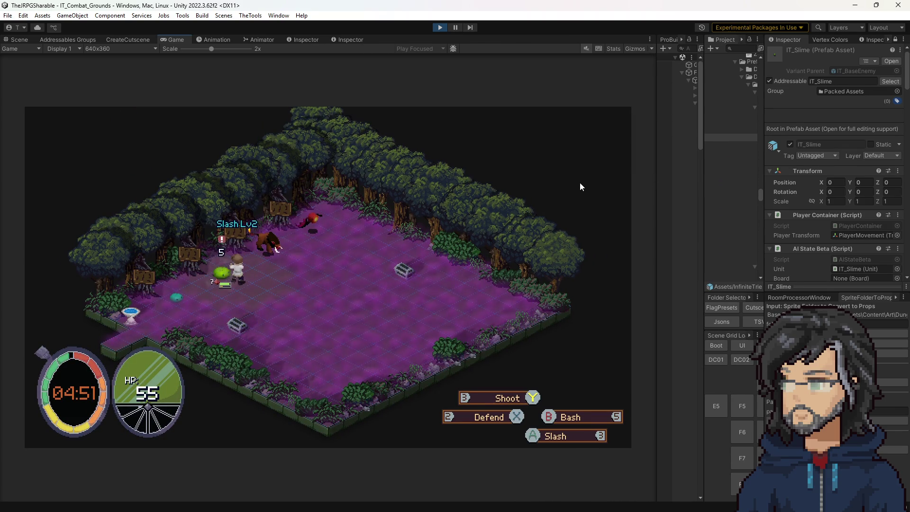
key("3")
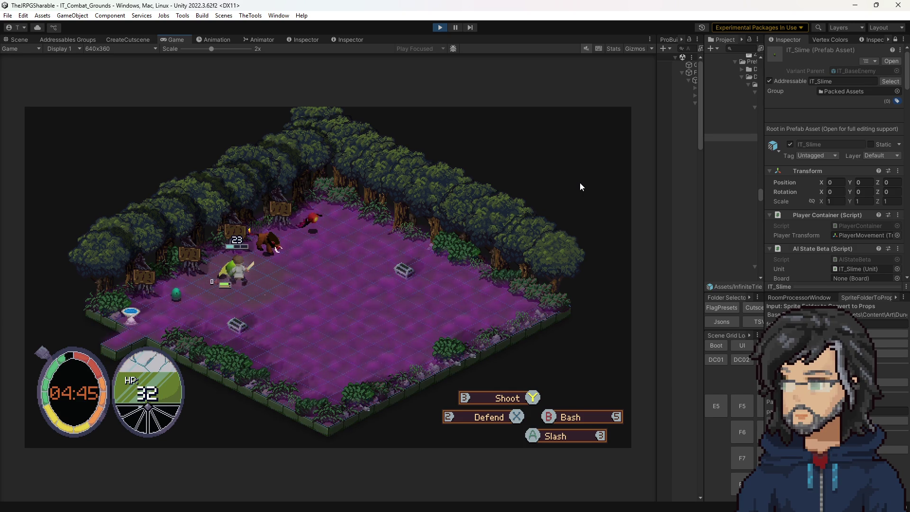
key("5")
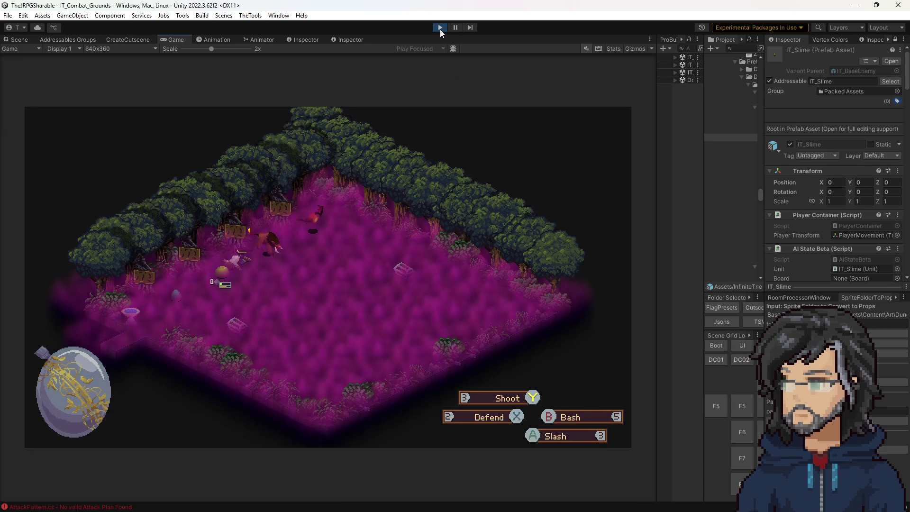
scroll(859, 229, "down", 15)
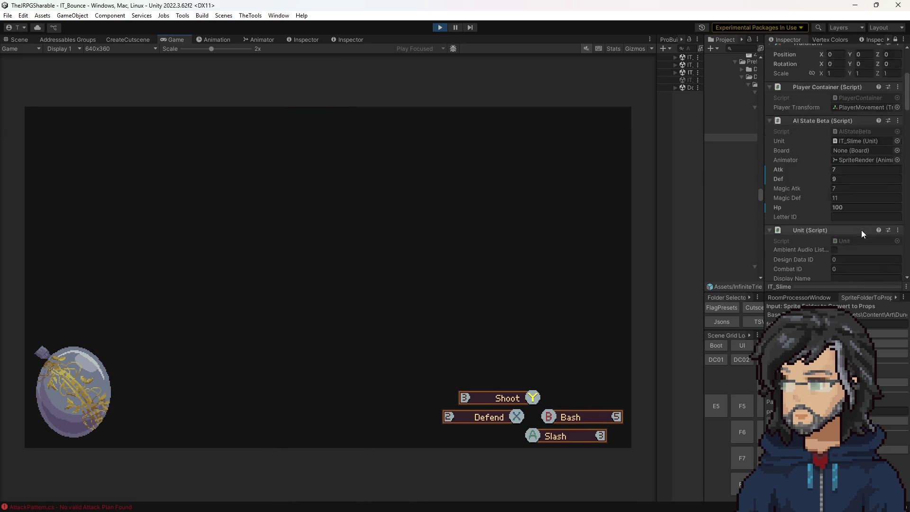
scroll(849, 227, "down", 15)
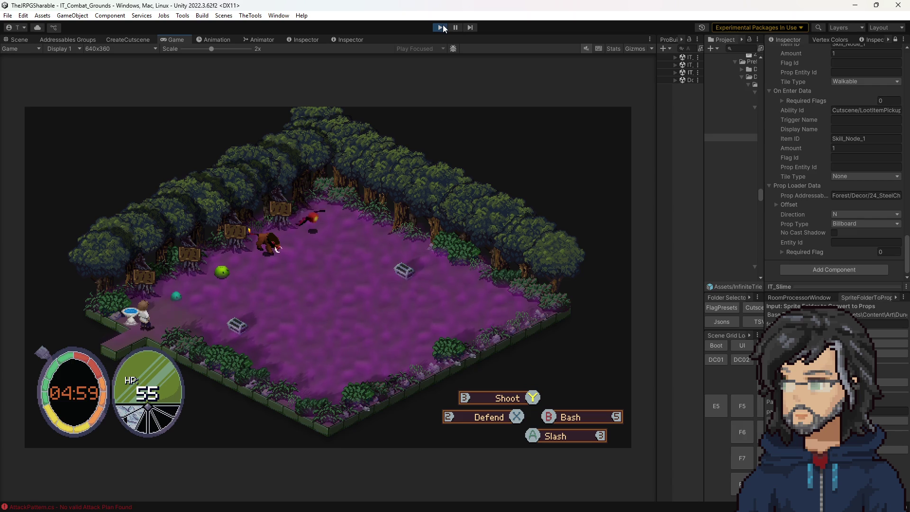
key("ctrl+p")
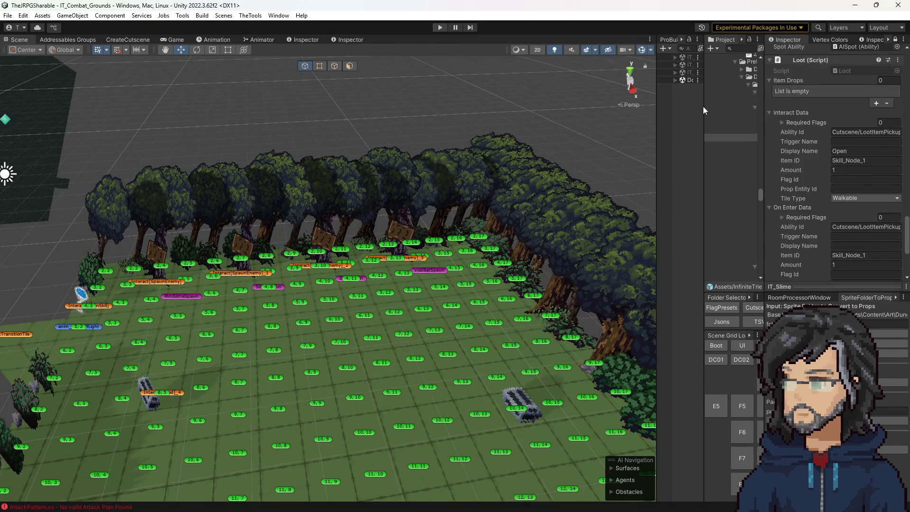
left_click_drag(704, 110, 516, 136)
scroll(625, 199, "down", 3)
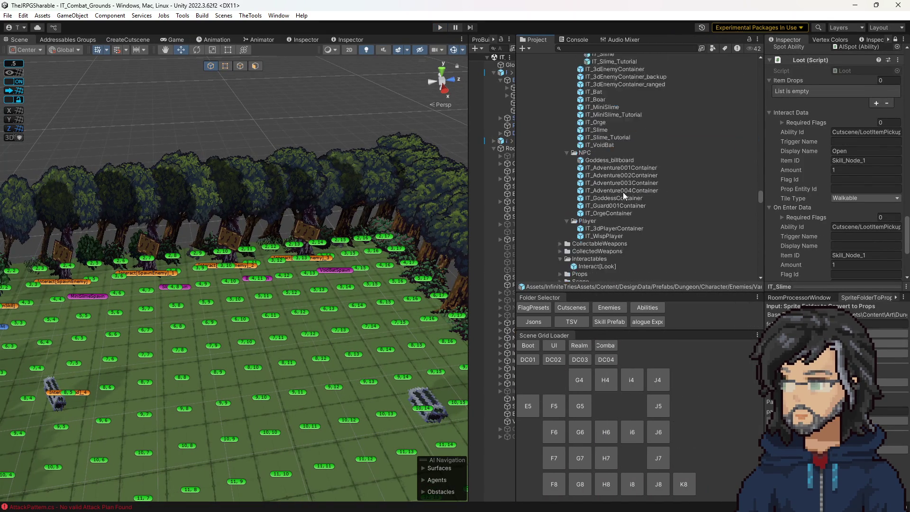
double_click(598, 156)
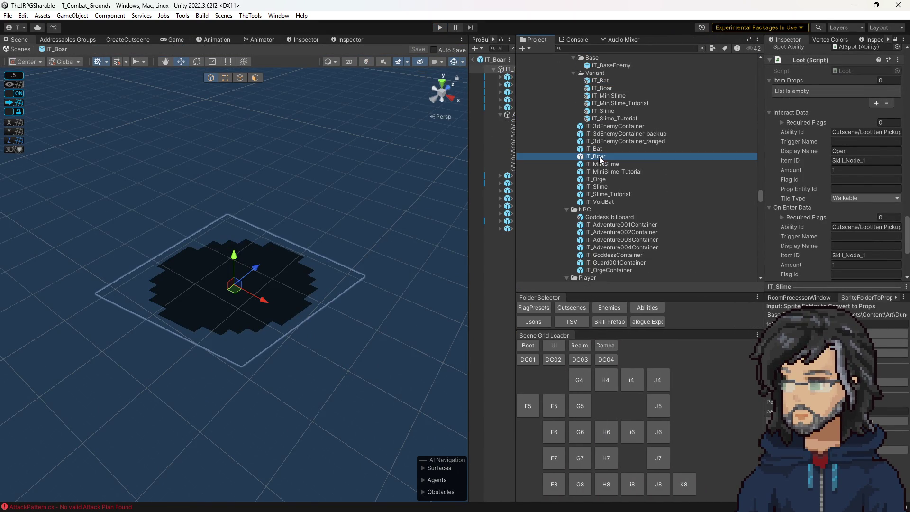
scroll(866, 172, "down", 5)
scroll(843, 174, "up", 3)
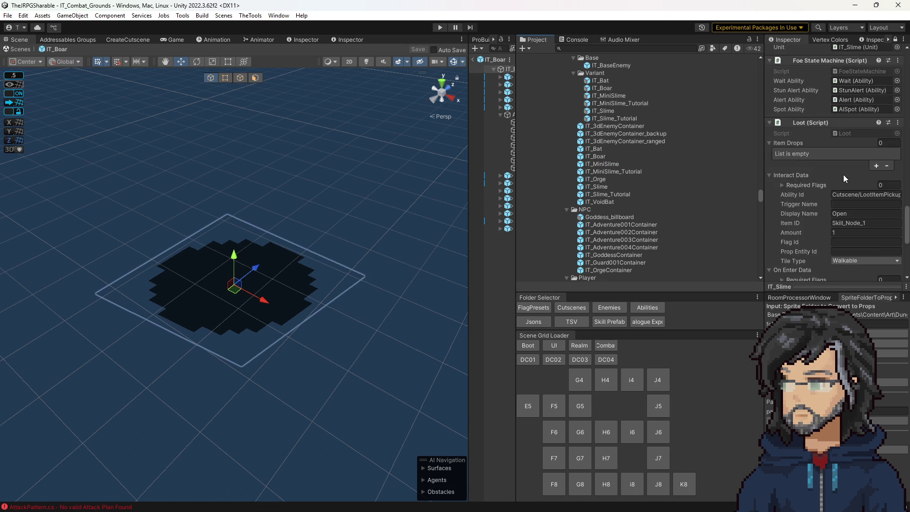
left_click(788, 121)
scroll(817, 199, "up", 3)
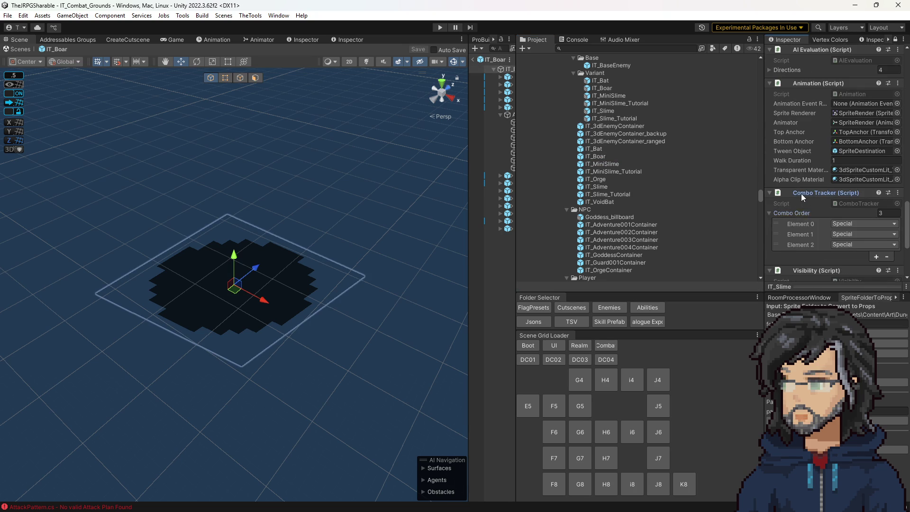
scroll(801, 193, "up", 4)
scroll(813, 202, "up", 8)
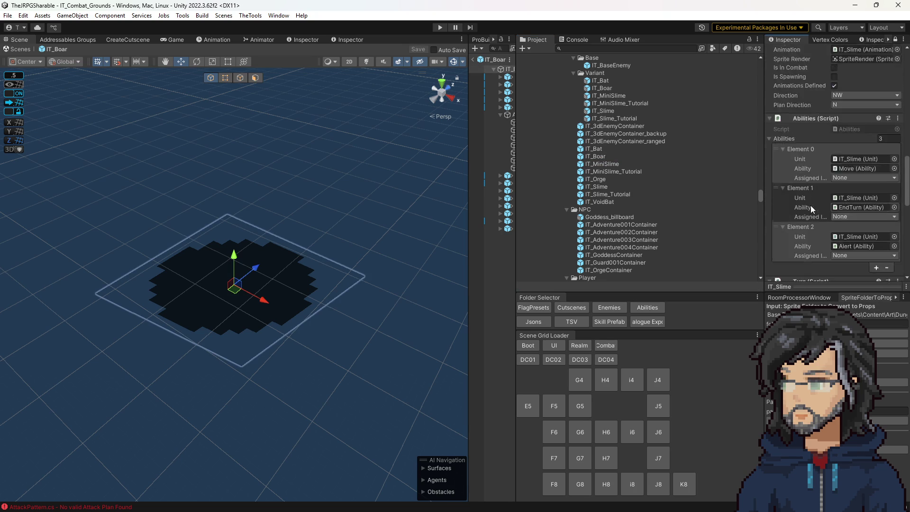
scroll(817, 211, "up", 10)
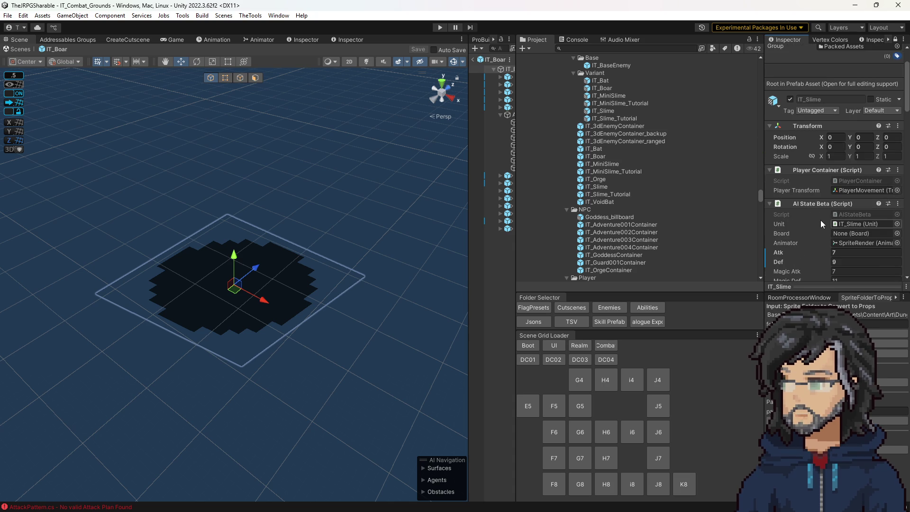
scroll(826, 188, "down", 10)
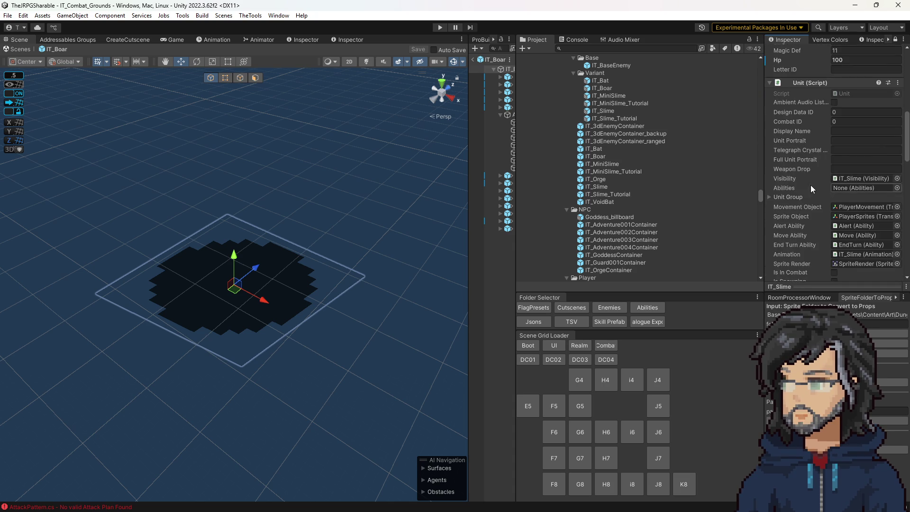
scroll(825, 176, "down", 10)
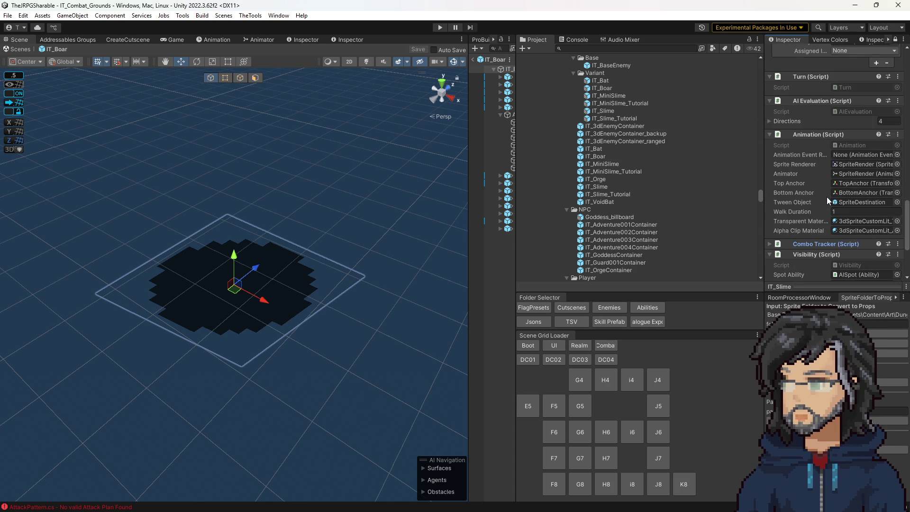
scroll(830, 181, "down", 4)
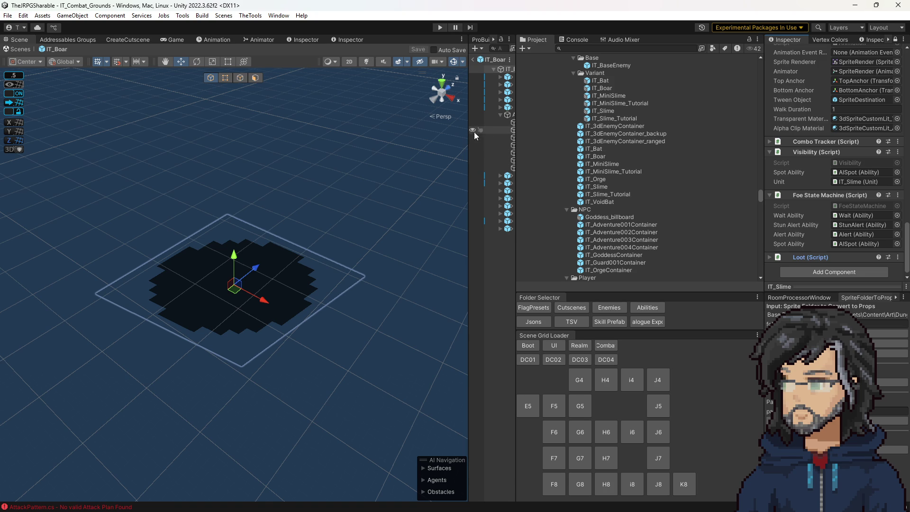
left_click_drag(468, 135, 402, 135)
left_click(826, 256)
scroll(829, 240, "down", 6)
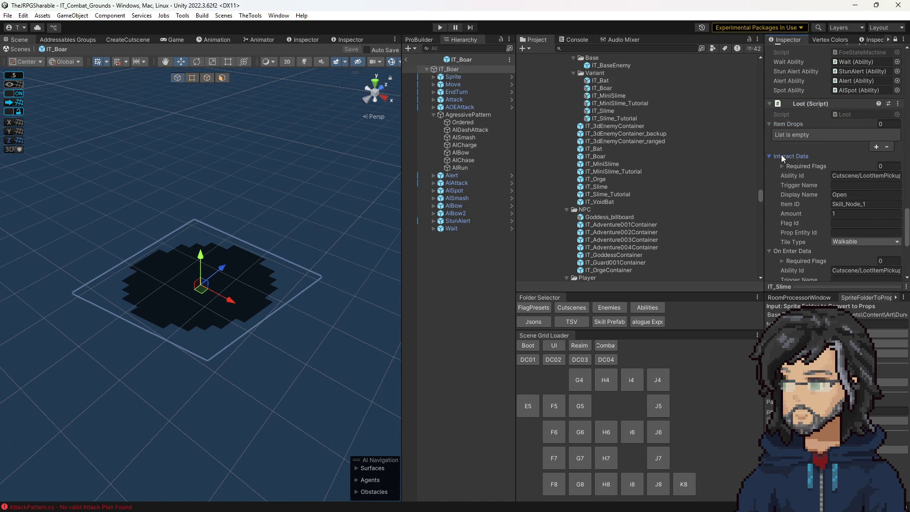
Collapse the Loot component's Interact Data section and browse the project for the enemy prefabs.
left_click(781, 156)
left_click(455, 60)
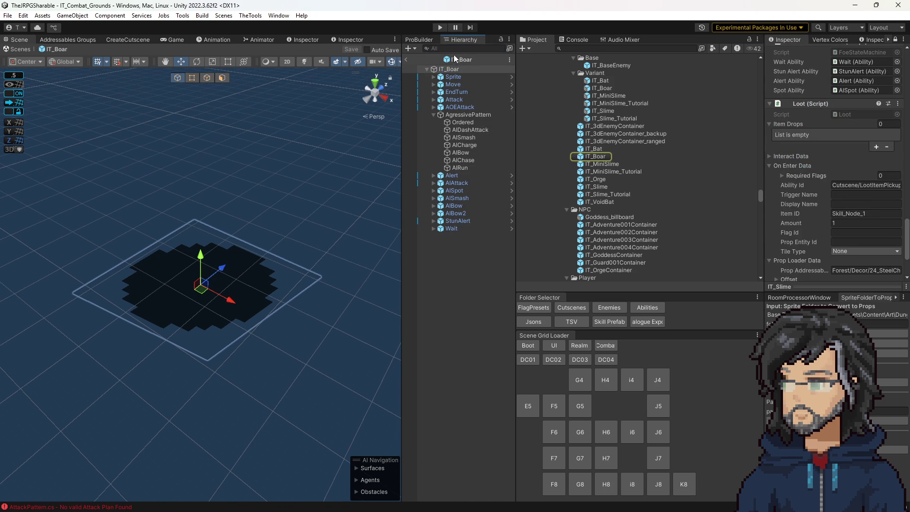
scroll(851, 192, "up", 10)
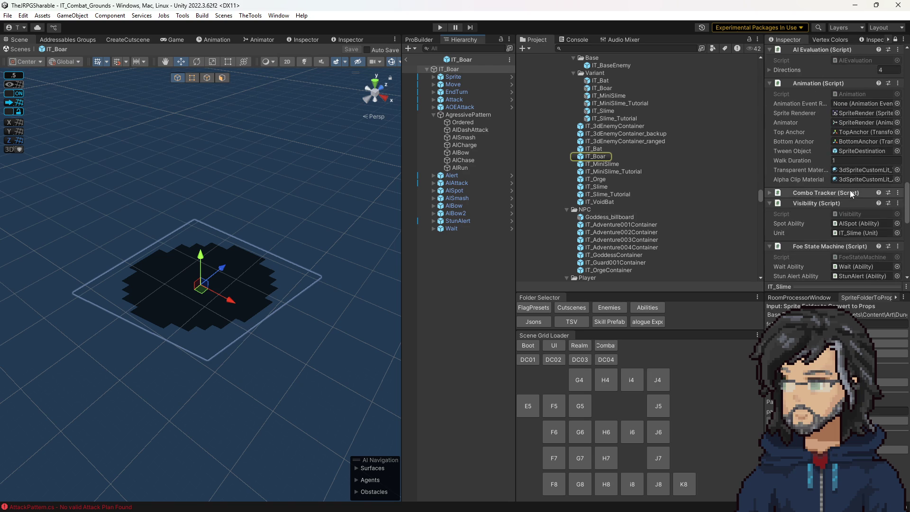
scroll(848, 238, "down", 3)
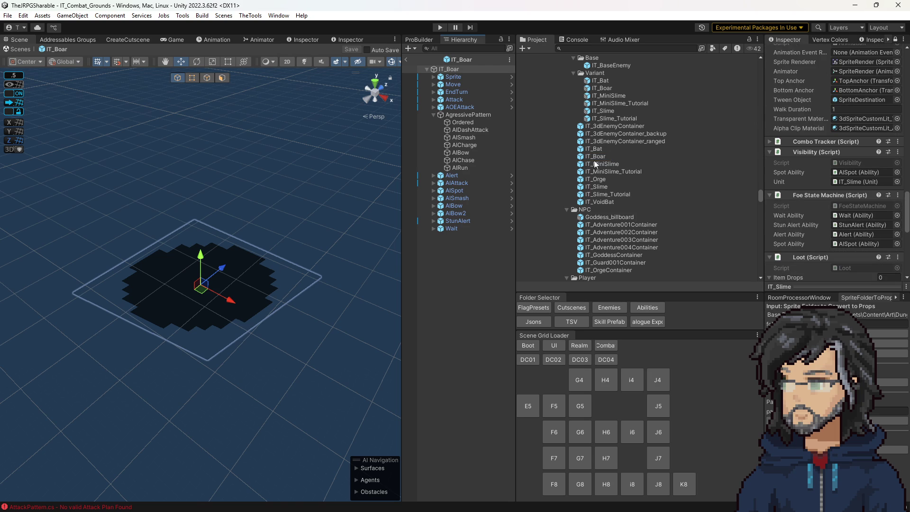
Open the IT_Slime prefab and look through its components, toggling the Combo Tracker details.
double_click(595, 186)
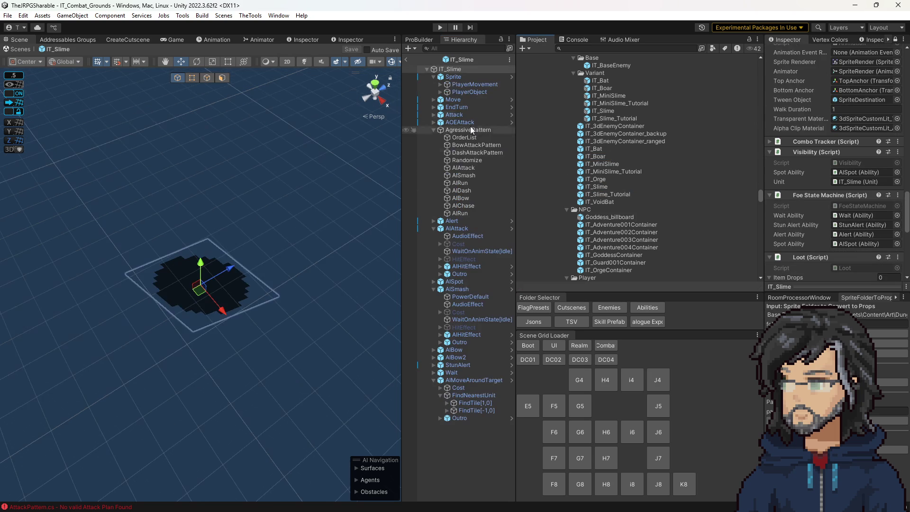
scroll(861, 204, "down", 12)
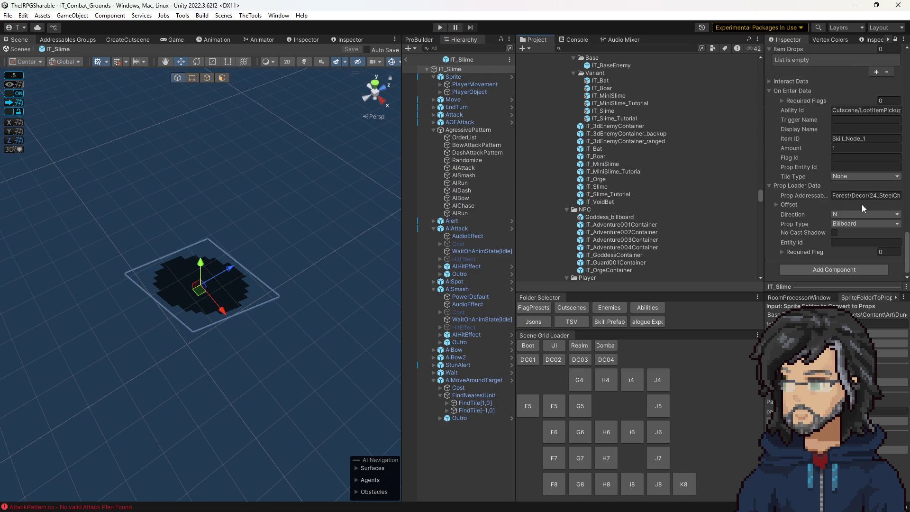
scroll(861, 204, "up", 9)
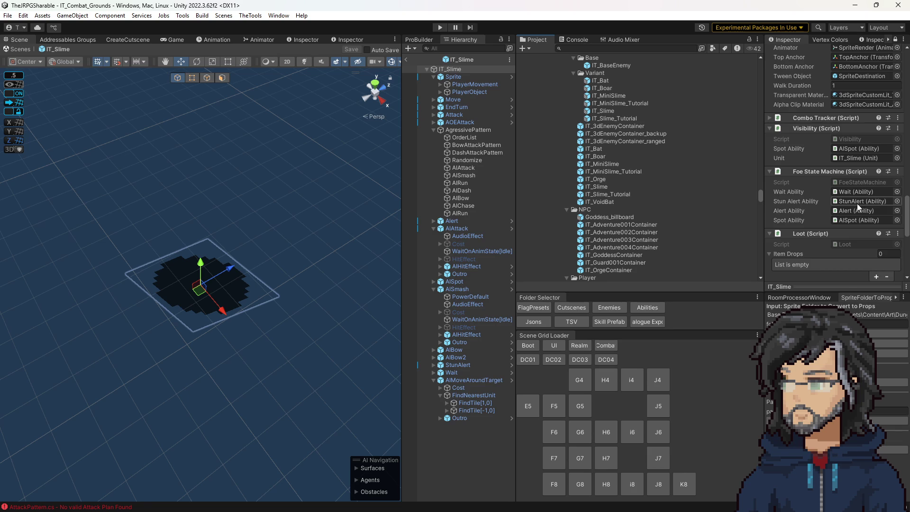
scroll(857, 203, "up", 6)
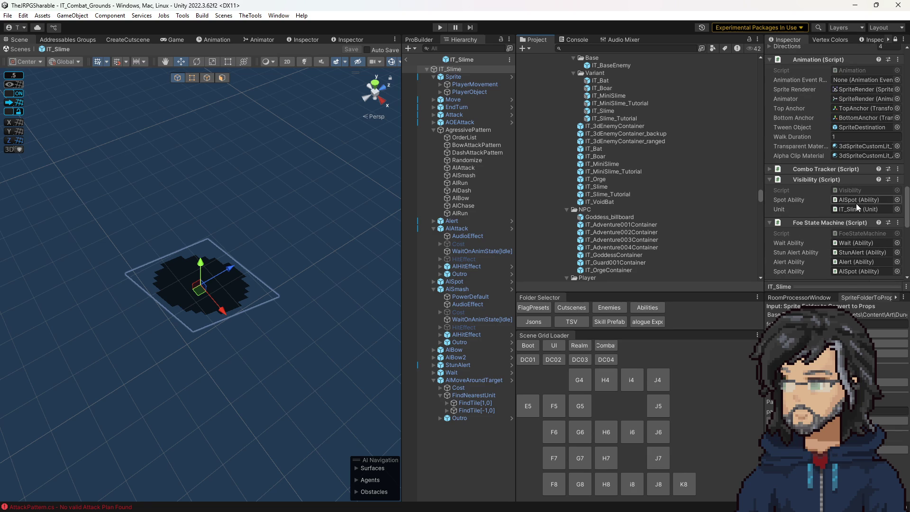
left_click(770, 168)
scroll(777, 217, "up", 7)
scroll(778, 218, "up", 10)
scroll(778, 218, "up", 8)
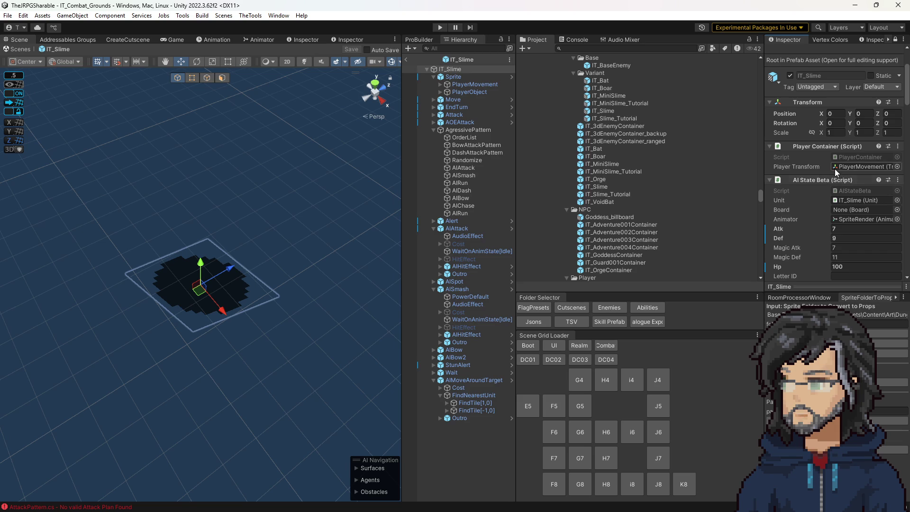
scroll(826, 213, "down", 10)
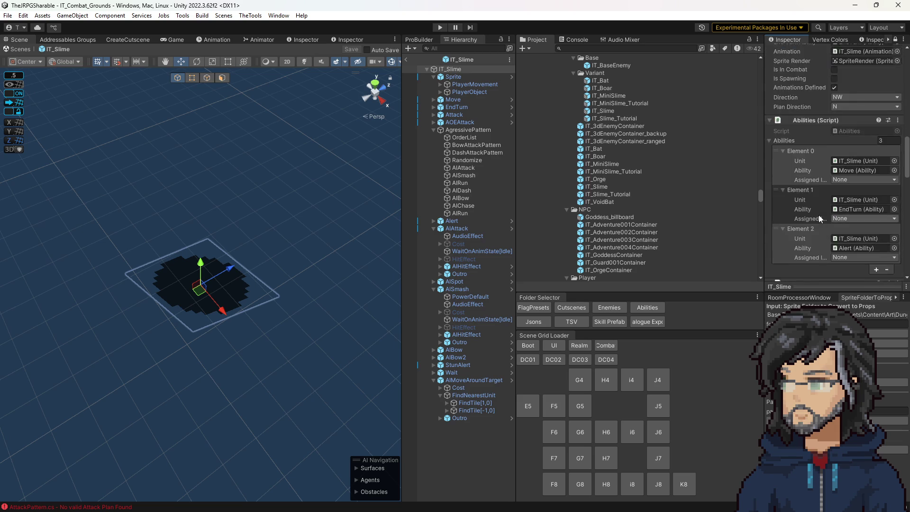
scroll(818, 217, "down", 10)
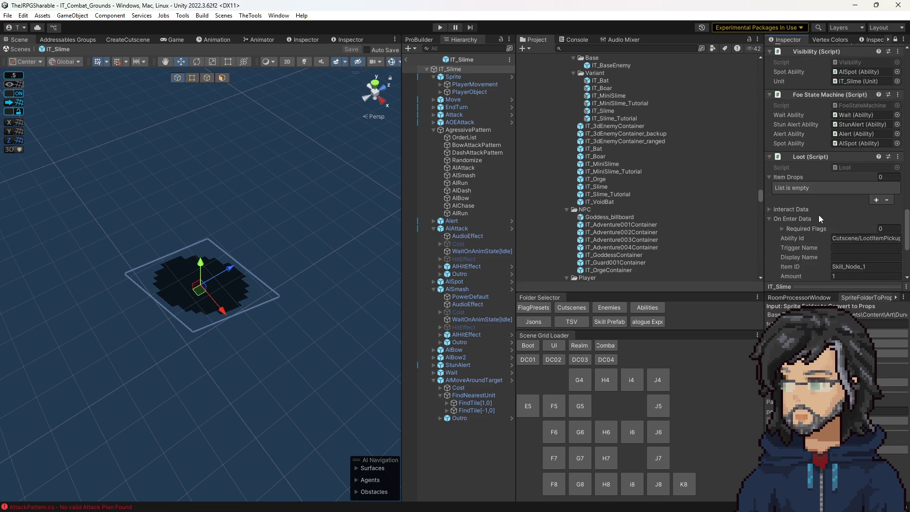
scroll(818, 214, "down", 5)
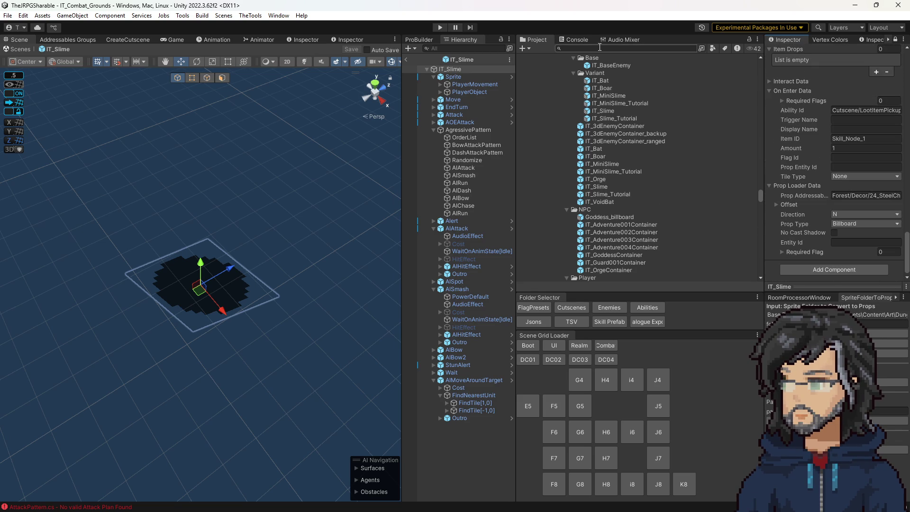
Search the project for tracker scripts and view StaggerTracker in Visual Studio, then return to Unity.
type("tracker")
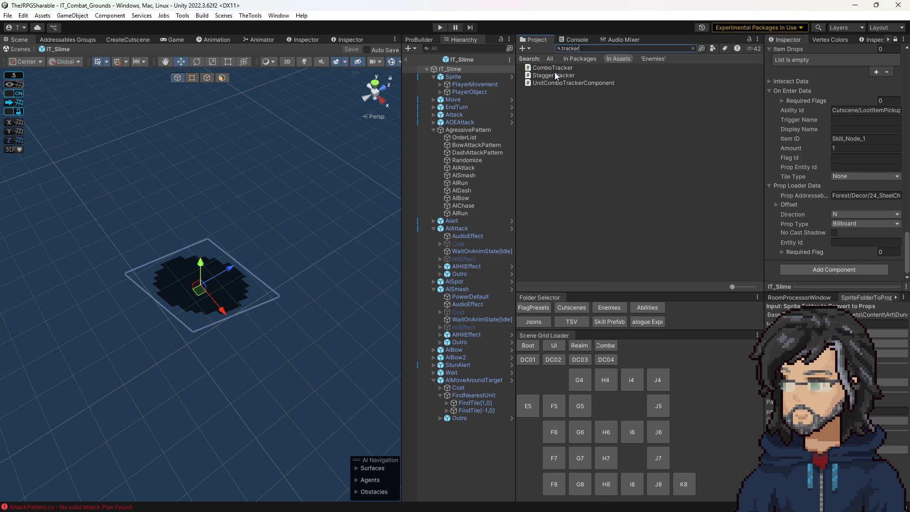
left_click(555, 74)
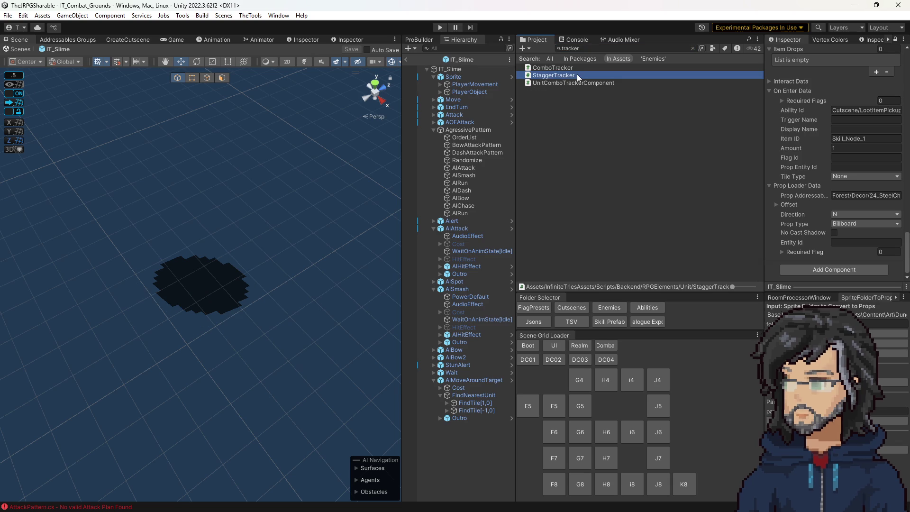
double_click(576, 75)
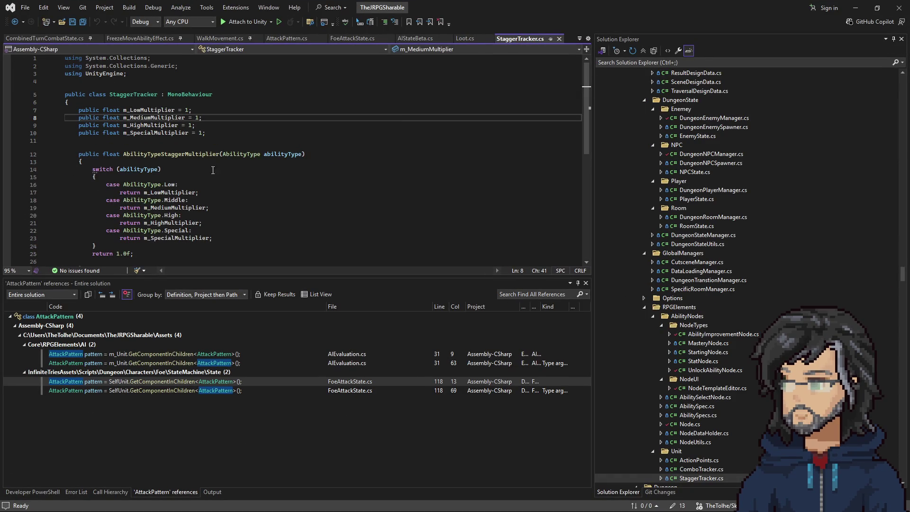
left_click(855, 8)
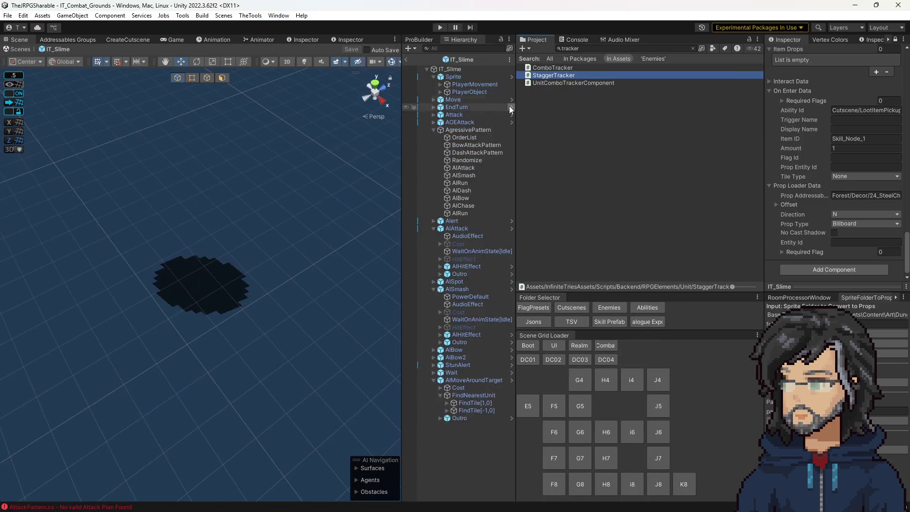
Clear the search, open the IT_MiniSlime prefab and unlock the Inspector to show its components.
left_click(459, 61)
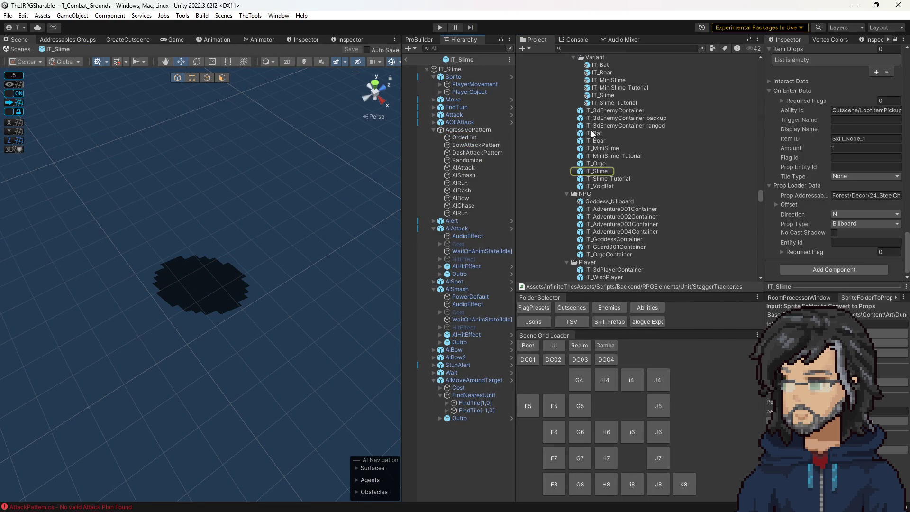
double_click(603, 149)
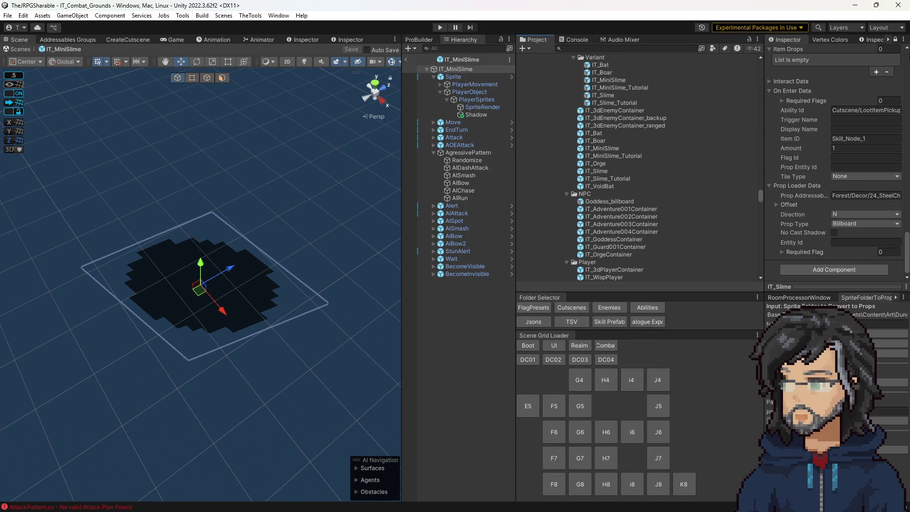
left_click(894, 41)
Review the IT_Boar prefab, widen the Hierarchy, and load IT_Woods_Room_H7 from the Scene Grid Loader.
left_click(598, 142)
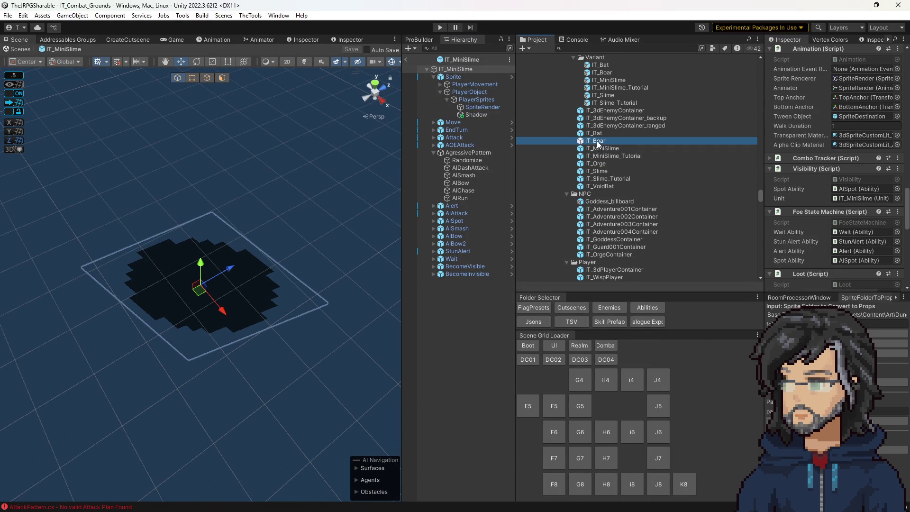
scroll(836, 208, "down", 2)
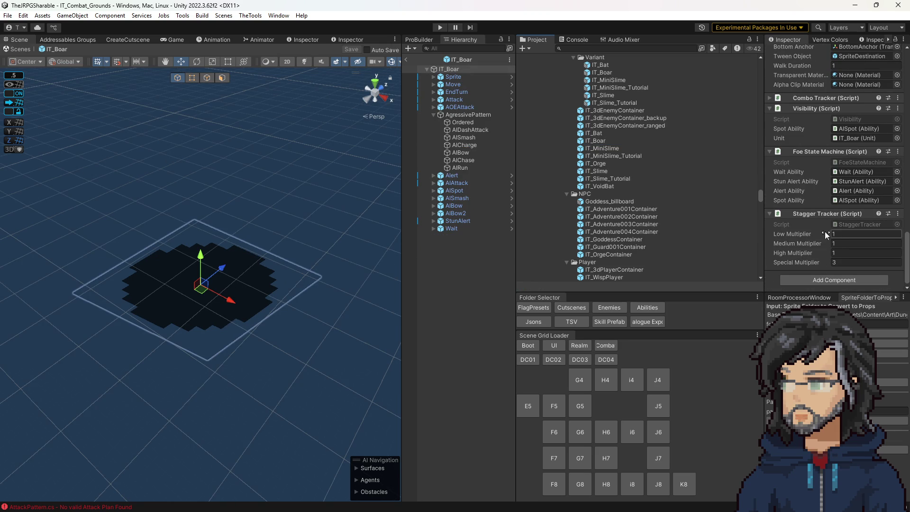
scroll(825, 232, "up", 8)
scroll(842, 237, "down", 3)
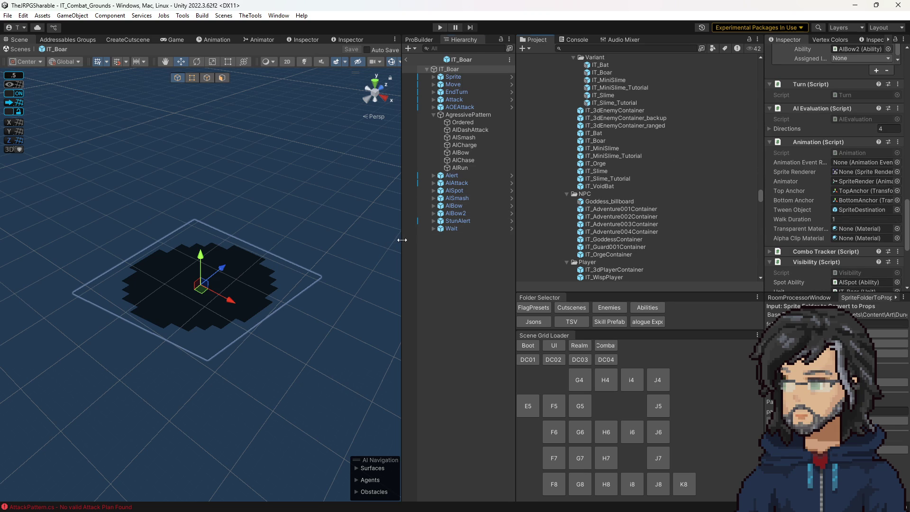
left_click_drag(401, 240, 383, 241)
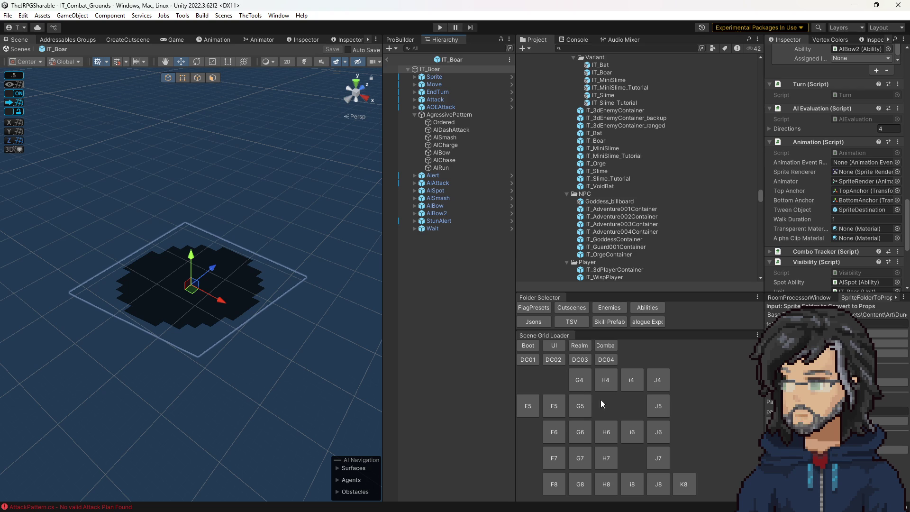
left_click(602, 458)
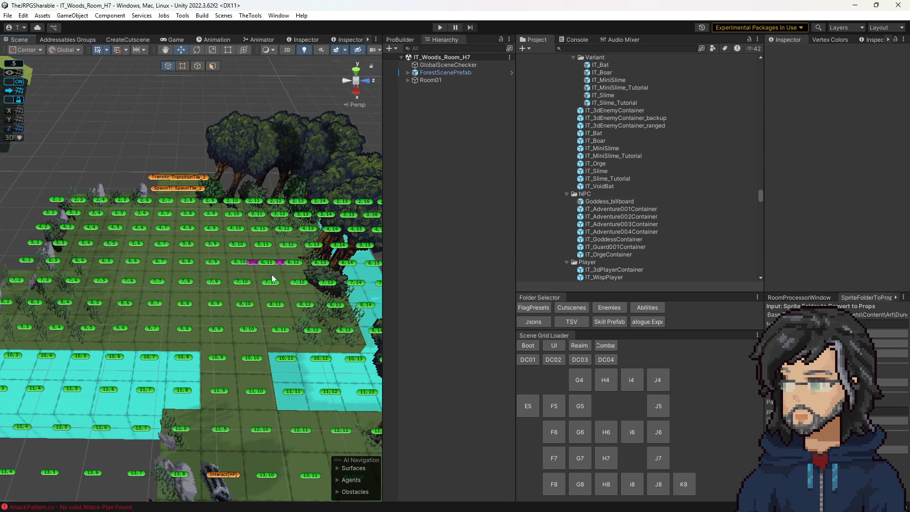
left_click(279, 264)
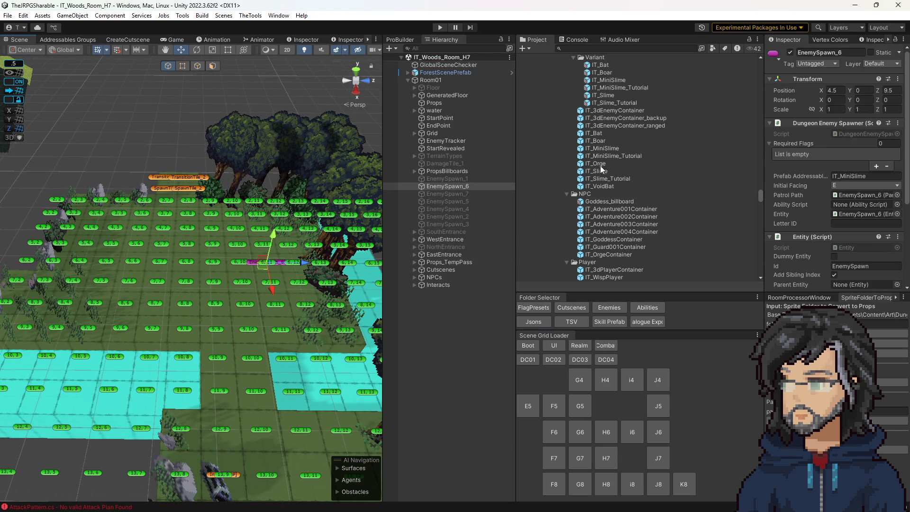
scroll(600, 166, "up", 3)
double_click(597, 181)
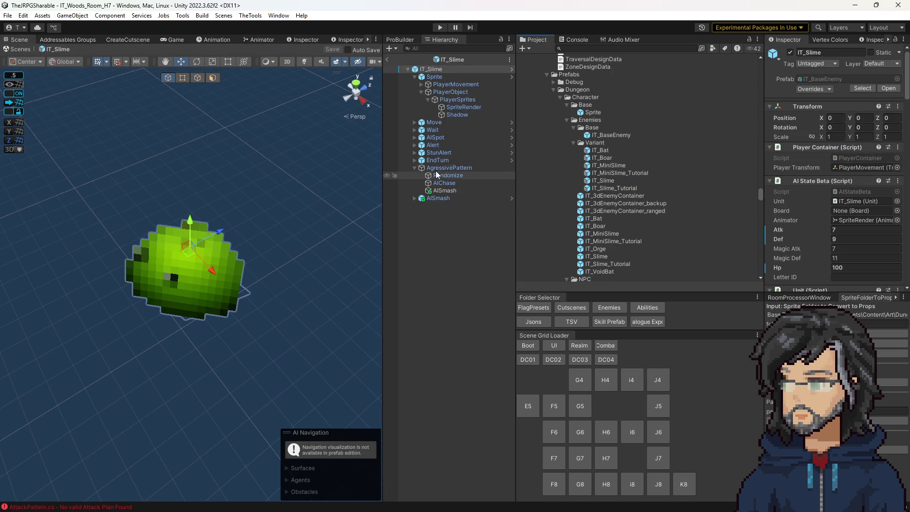
left_click(444, 169)
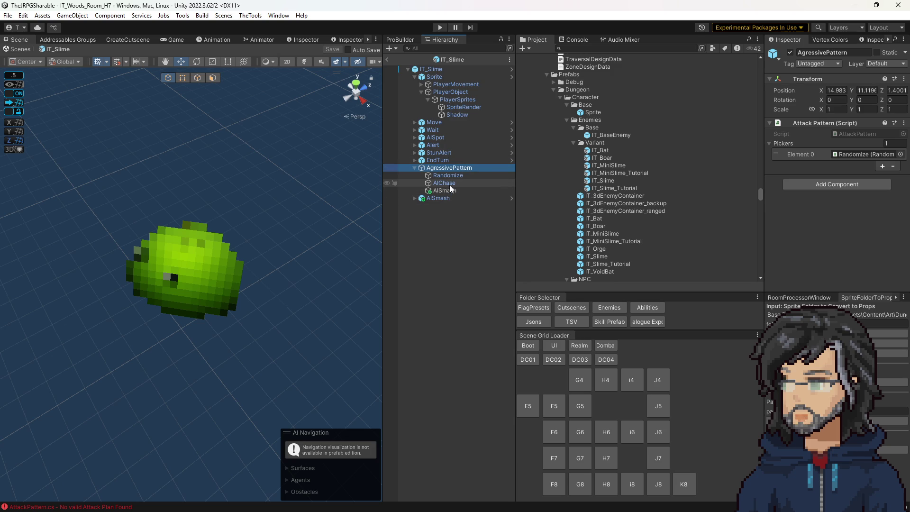
left_click(387, 60)
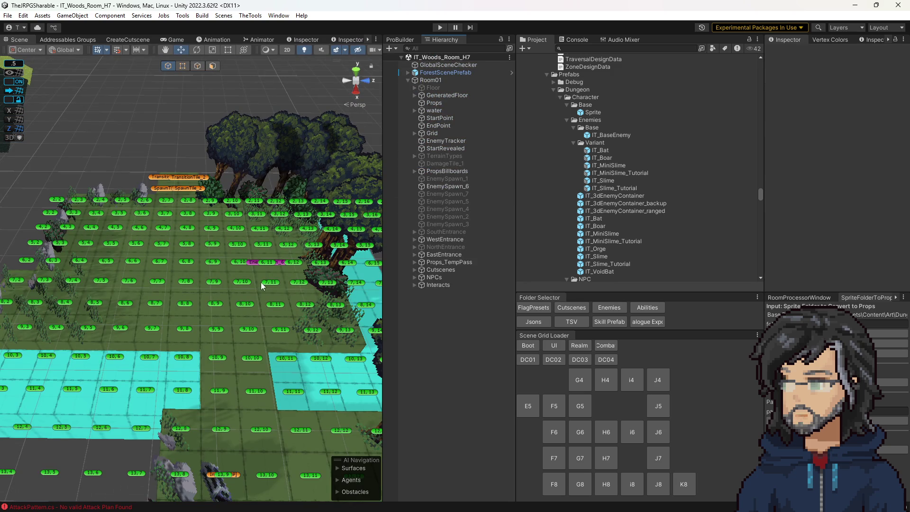
scroll(313, 266, "down", 2)
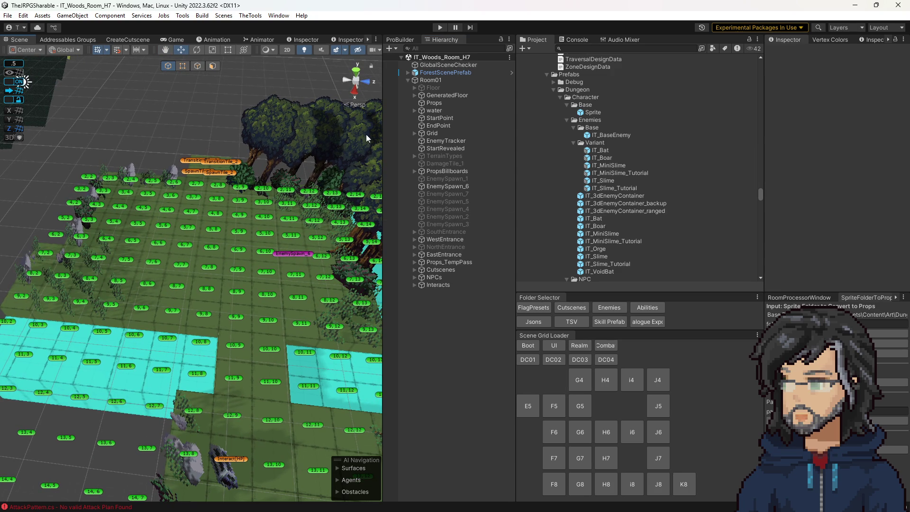
left_click(440, 27)
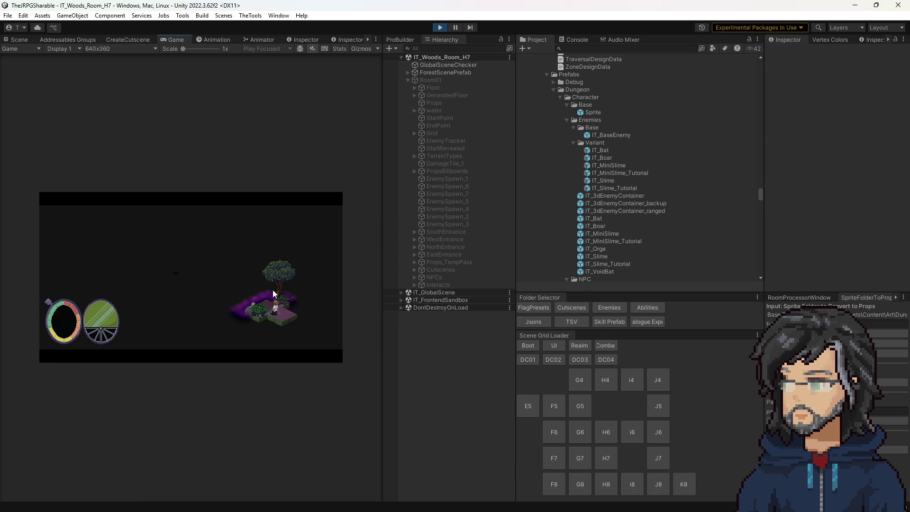
Walk the hero up-left through the H7 room, swing a sword attack, then stop the play test.
key("a")
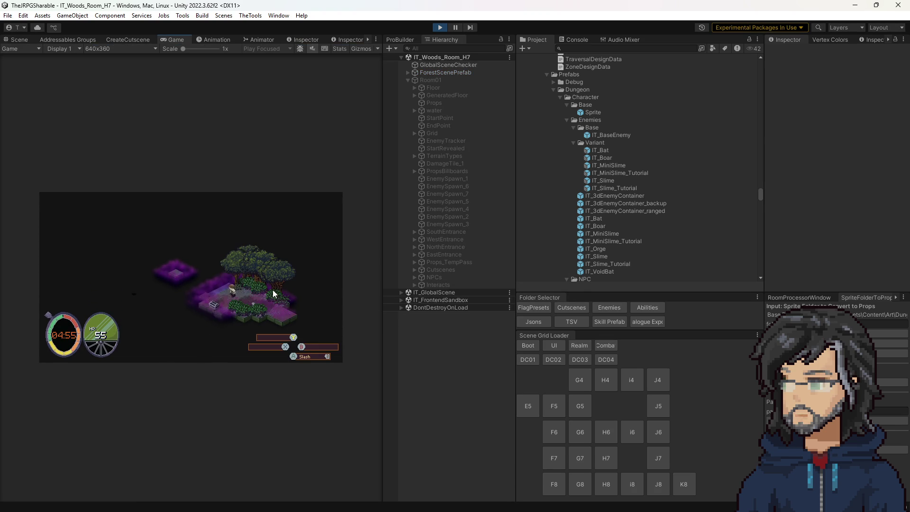
key("a")
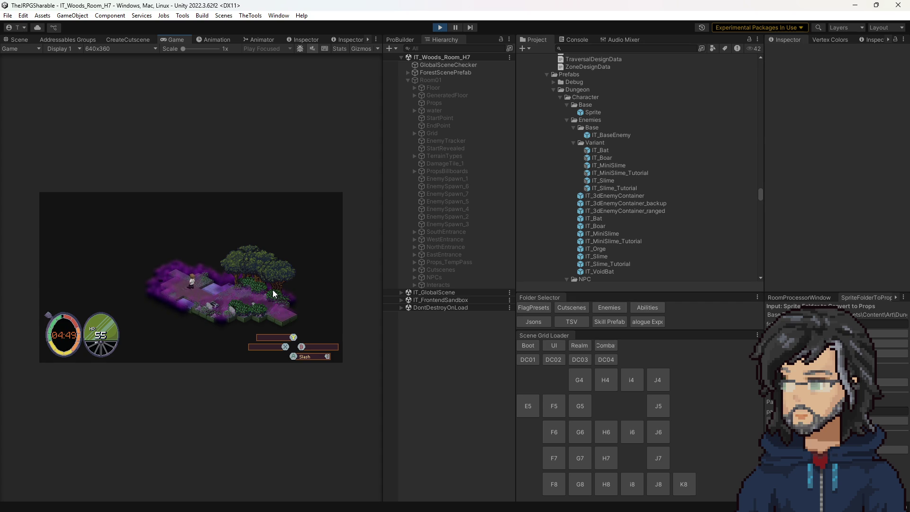
key("a")
key("space")
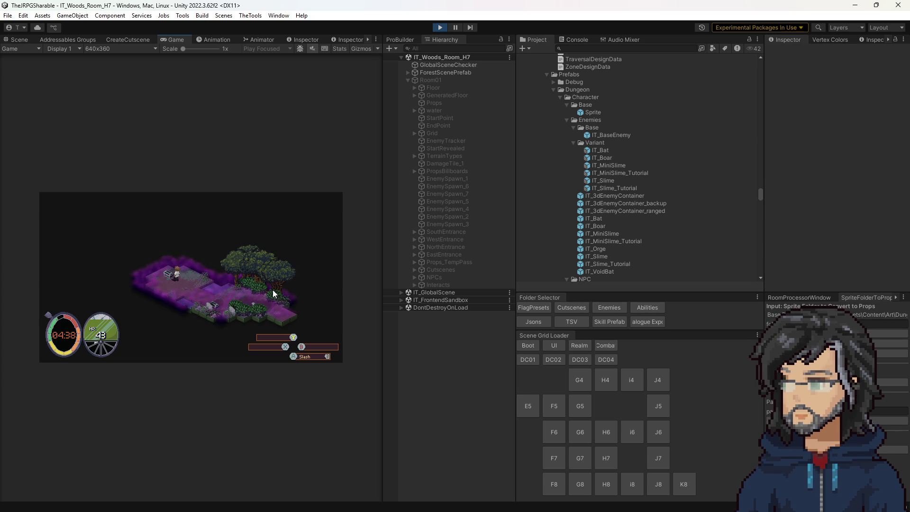
left_click(443, 27)
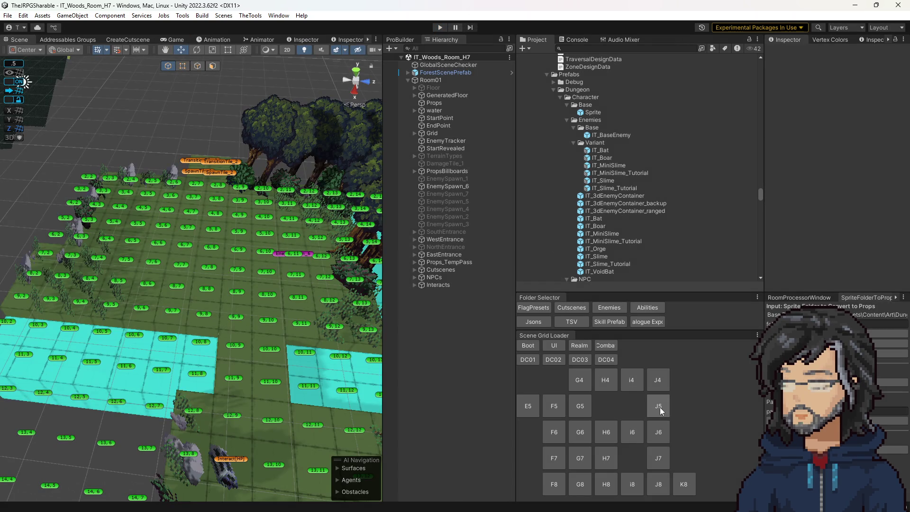
Load and orbit woods rooms J6, J5, J4, J7 and J8, finishing back in IT_Woods_Room_J6.
left_click(658, 431)
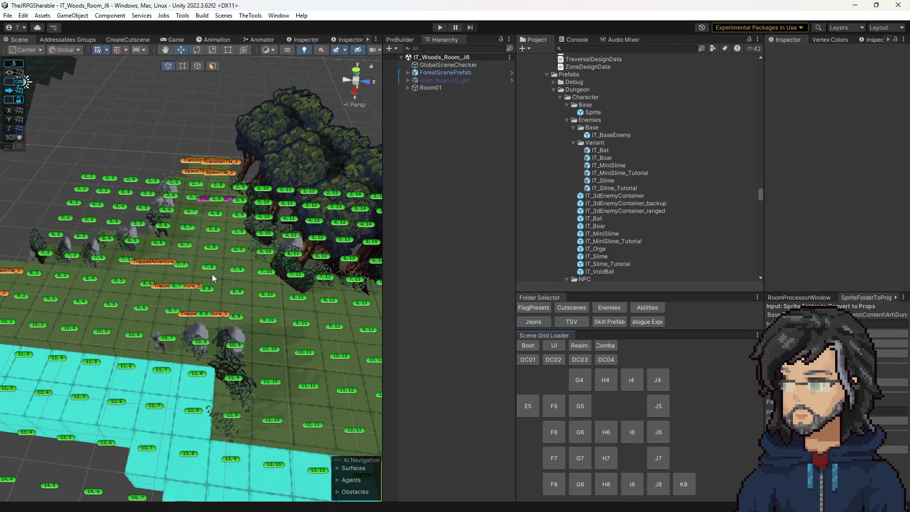
mouse_move(239, 307)
left_mouse_down()
mouse_move(266, 341)
mouse_move(276, 394)
left_mouse_up()
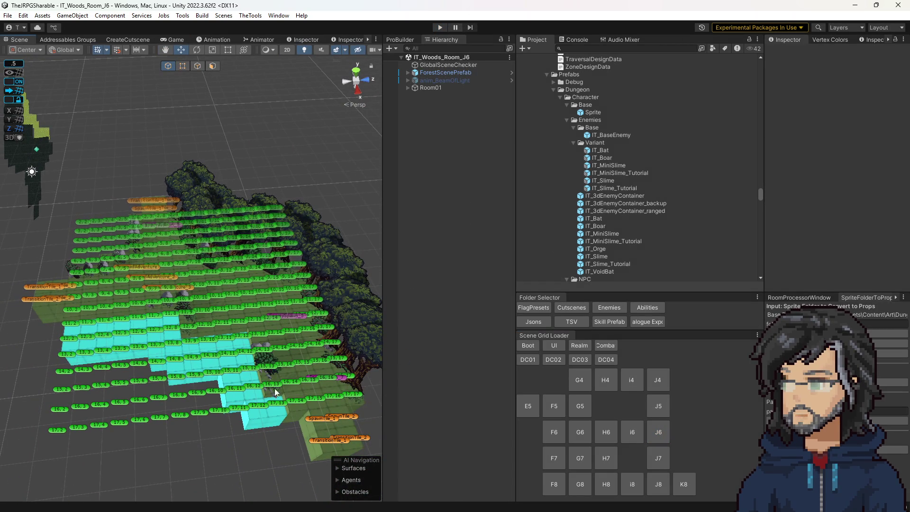
left_click(664, 399)
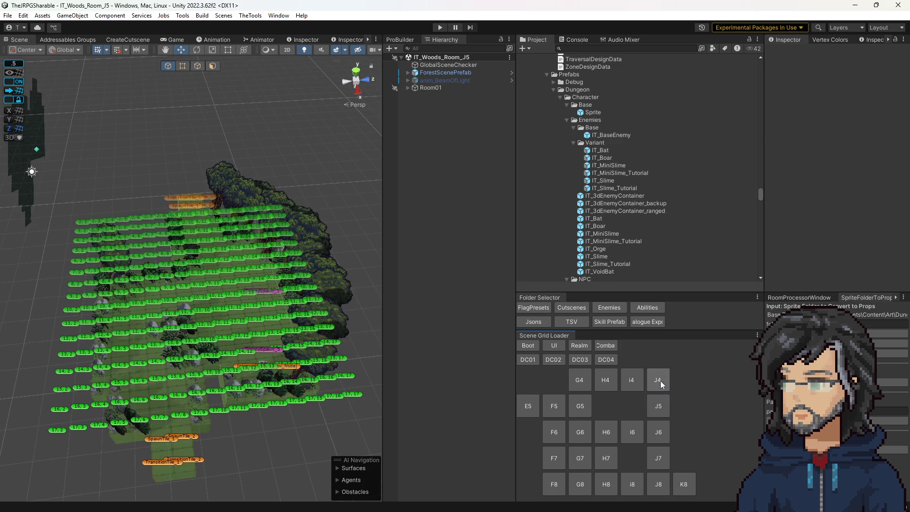
left_click(659, 380)
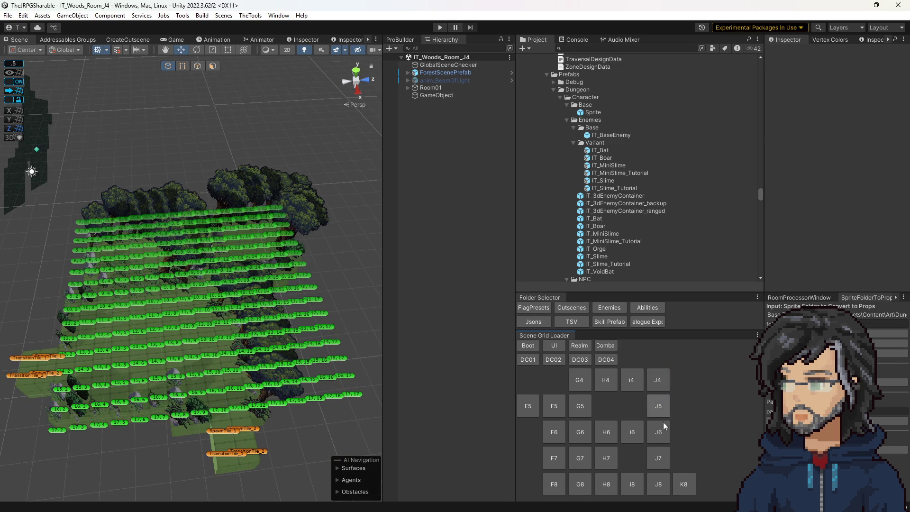
left_click(665, 460)
left_click(661, 487)
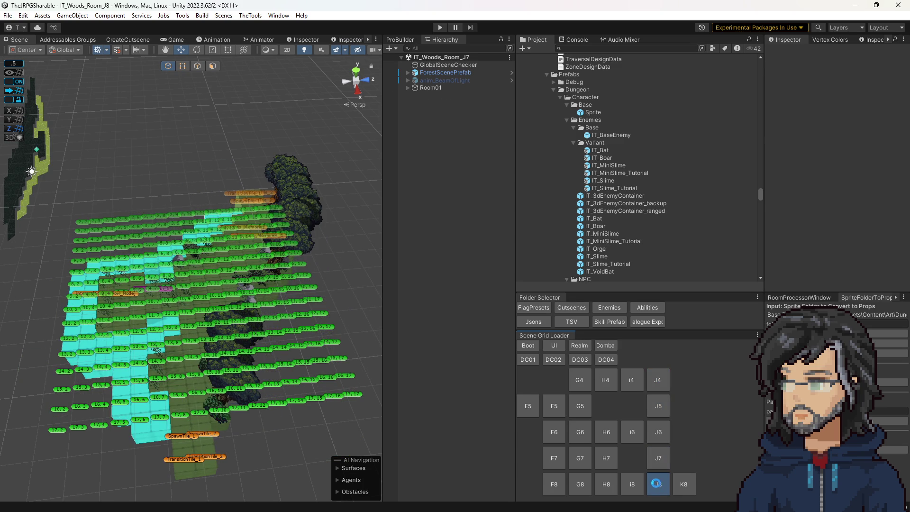
left_click_drag(266, 397, 286, 391)
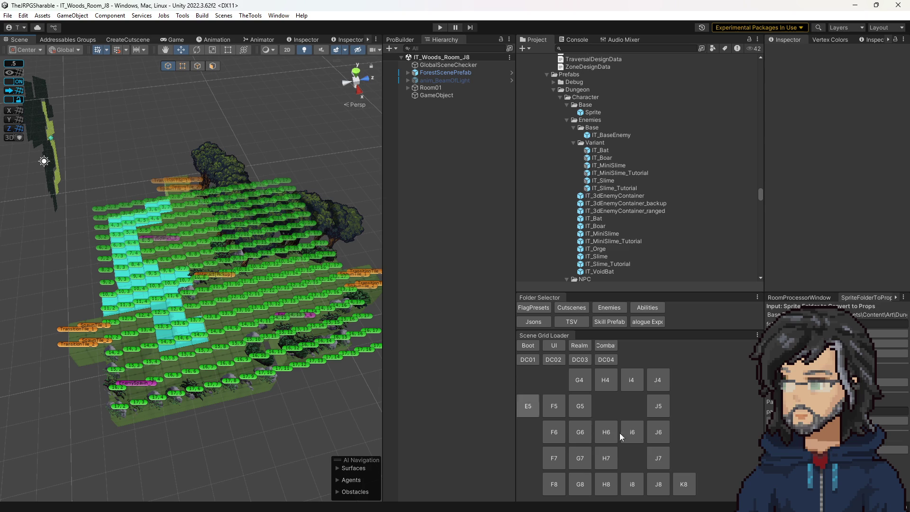
left_click(660, 432)
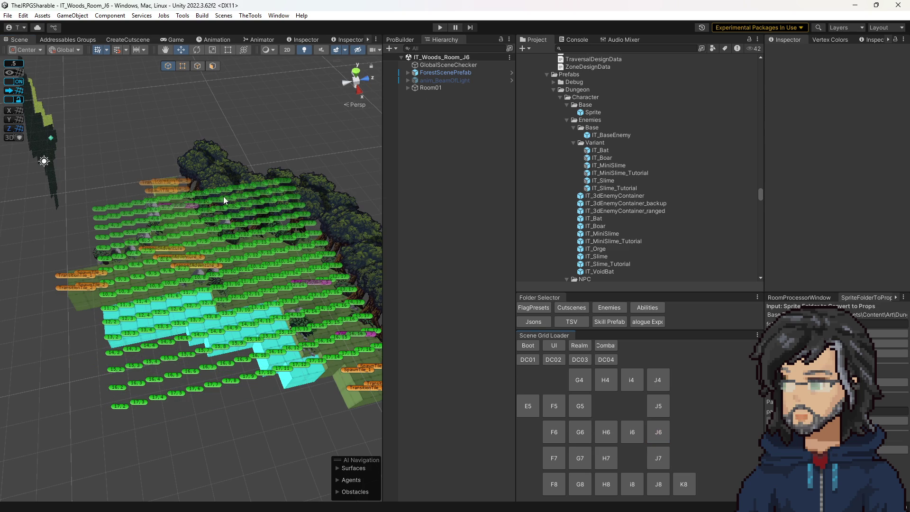
left_click_drag(204, 357, 323, 292)
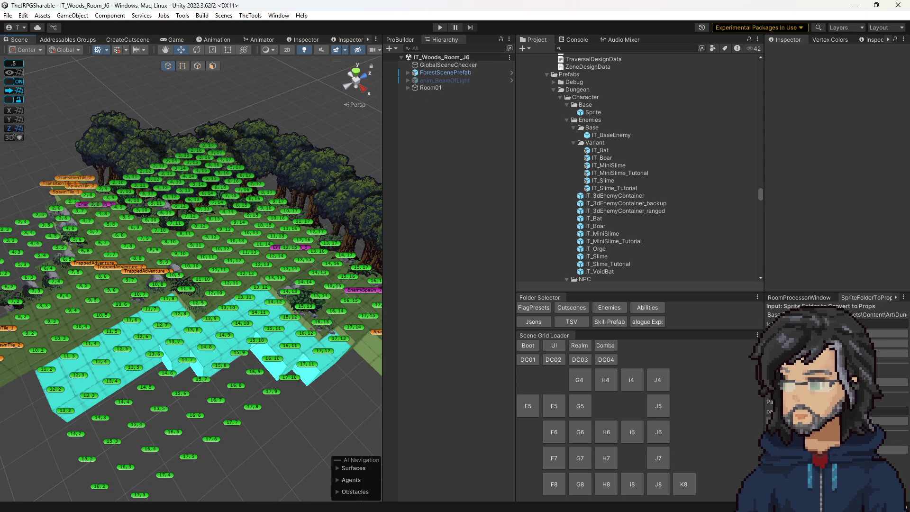
key("alt+Tab")
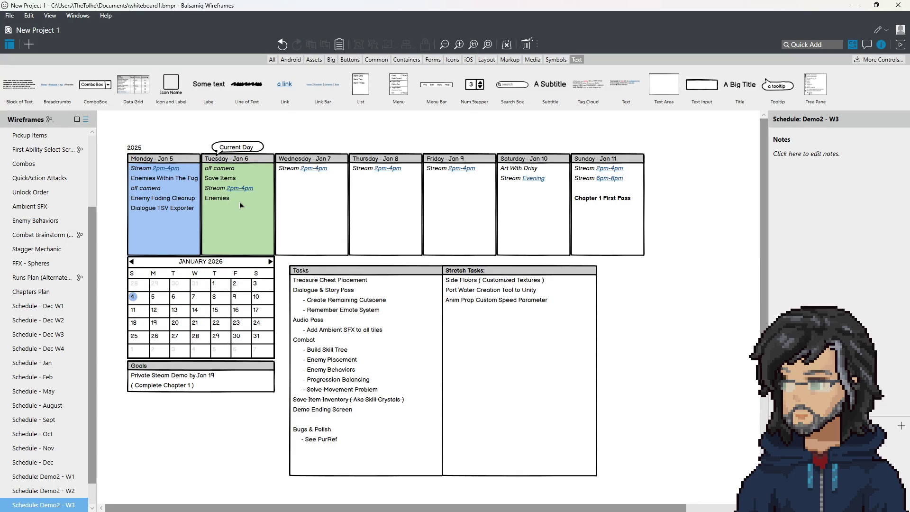
Copy the 'off camera' line and paste it as a new entry below Enemies in Tuesday Jan 6.
left_click(326, 197)
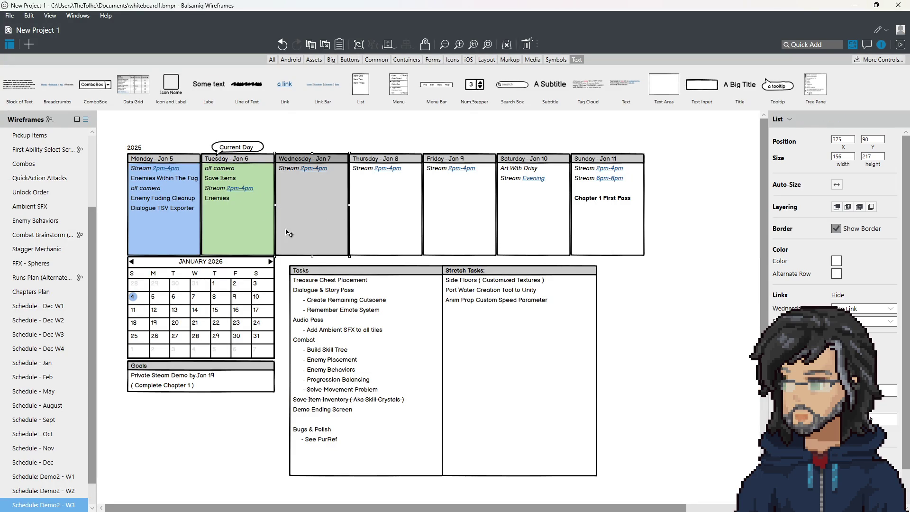
double_click(249, 212)
left_click_drag(274, 184, 271, 173)
key("ctrl+c")
left_click(259, 210)
key("ctrl+v")
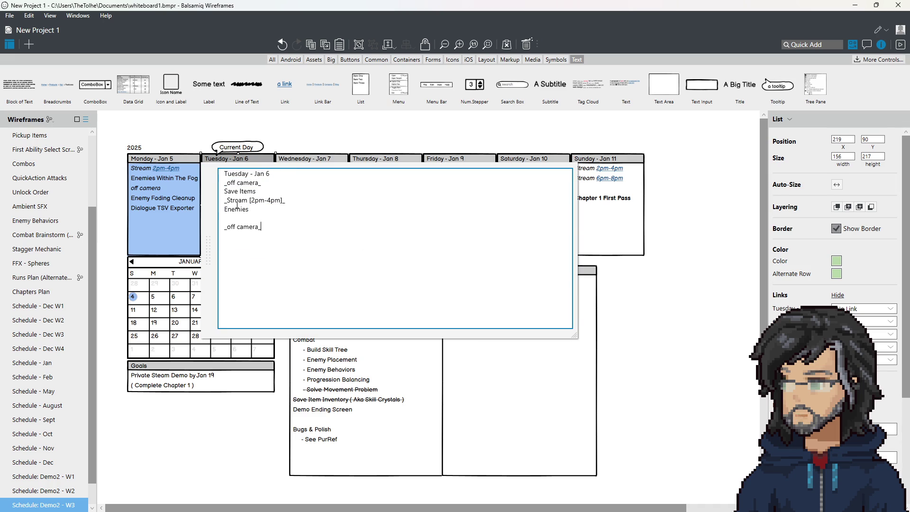
key("BackSpace")
key("ctrl+Return")
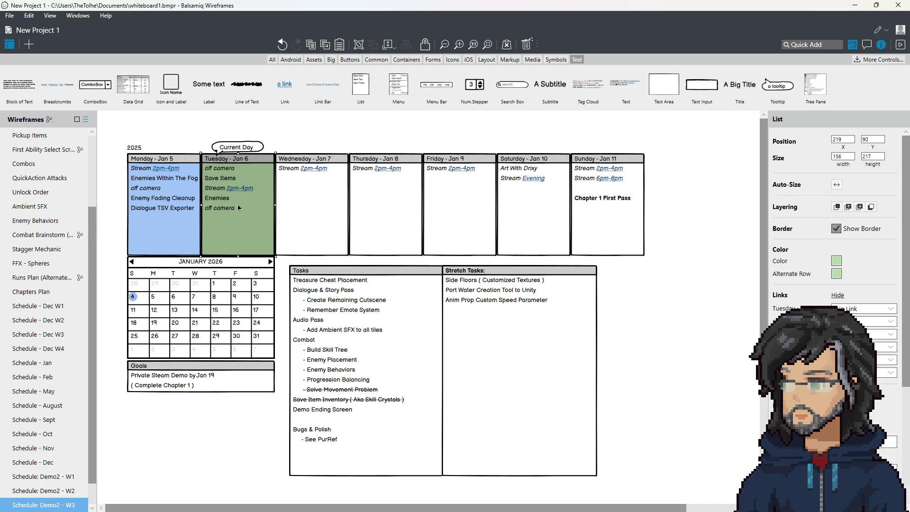